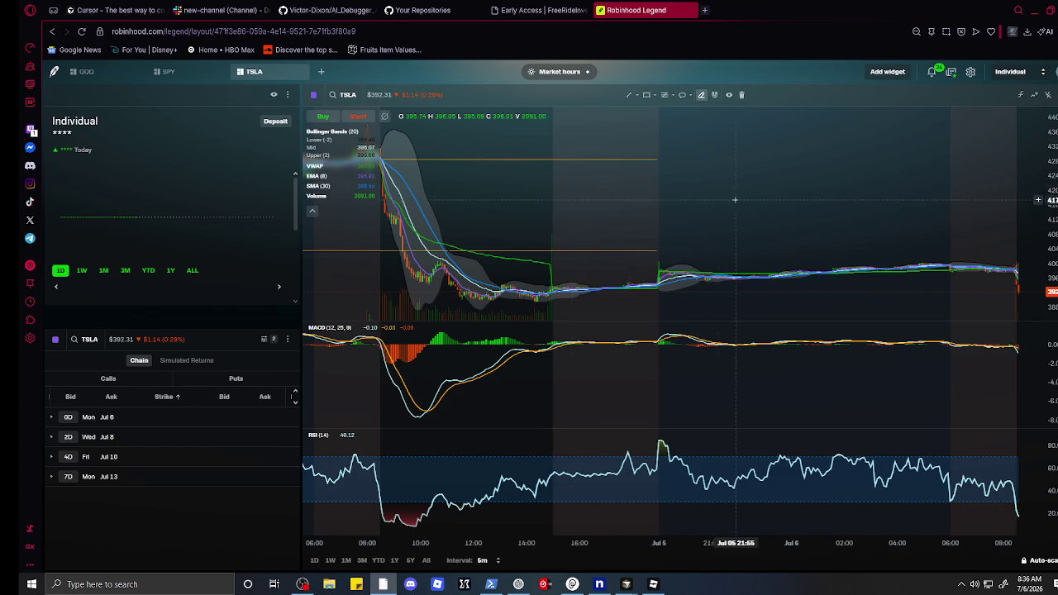
- Zoom the TSLA 5-minute chart in on the 08:00–08:35 candles to inspect the sharp drop
{"action": "scroll", "coordinate": [748, 232], "scroll_direction": "up", "scroll_amount": 4}
{"action": "scroll", "coordinate": [881, 280], "scroll_direction": "right", "scroll_amount": 5}
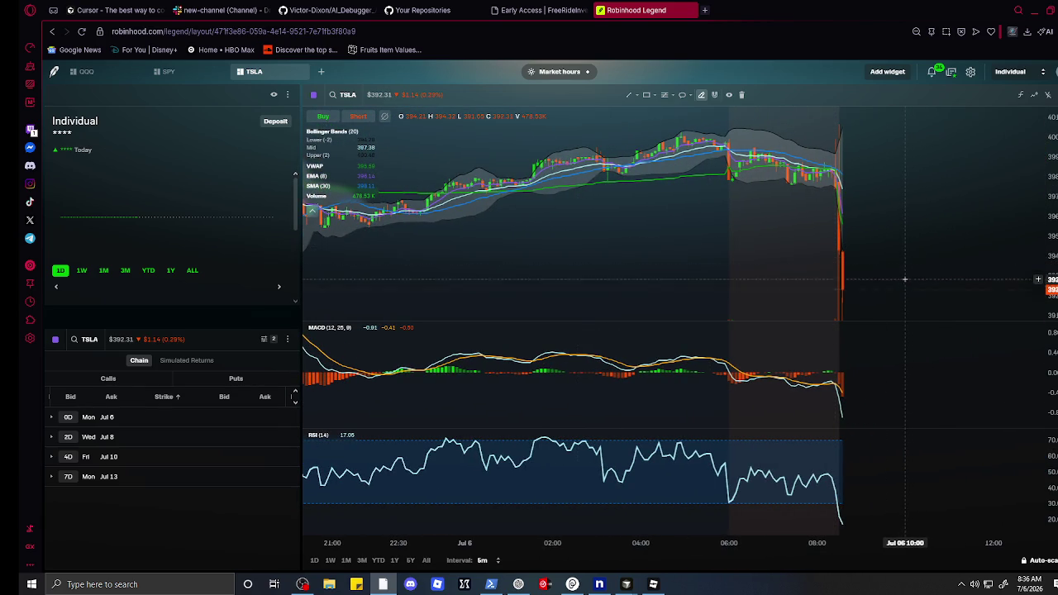
{"action": "scroll", "coordinate": [902, 220], "scroll_direction": "up", "scroll_amount": 2}
{"action": "scroll", "coordinate": [902, 220], "scroll_direction": "up", "scroll_amount": 1}
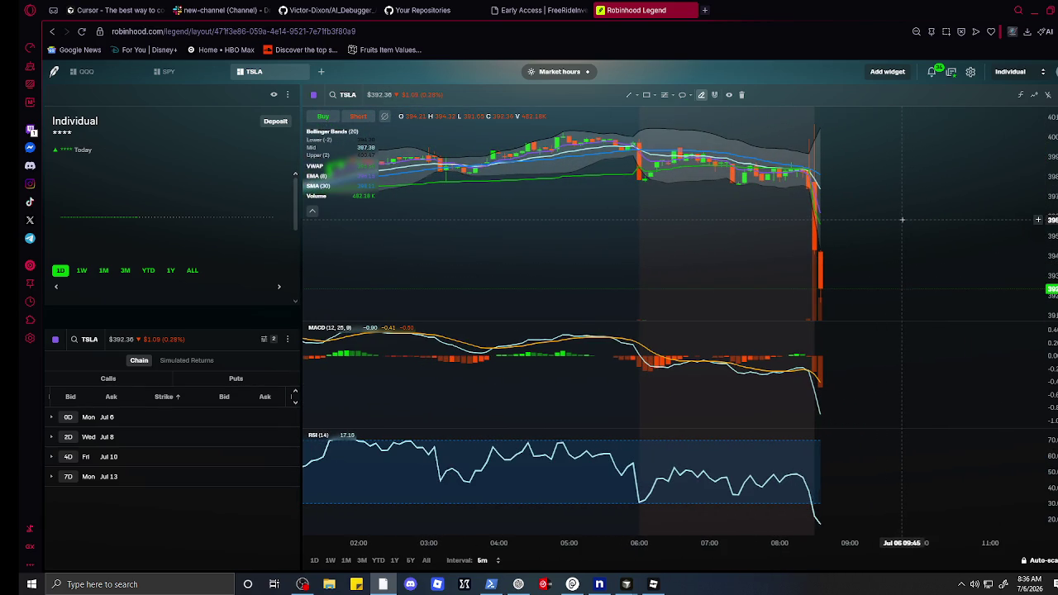
{"action": "scroll", "coordinate": [901, 219], "scroll_direction": "up", "scroll_amount": 1}
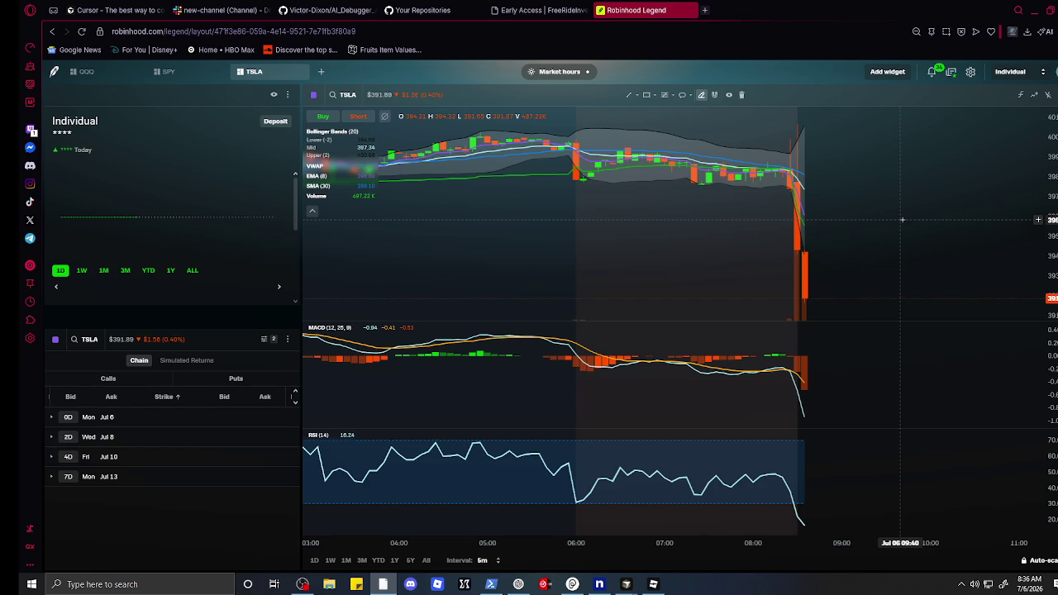
{"action": "scroll", "coordinate": [901, 219], "scroll_direction": "up", "scroll_amount": 2}
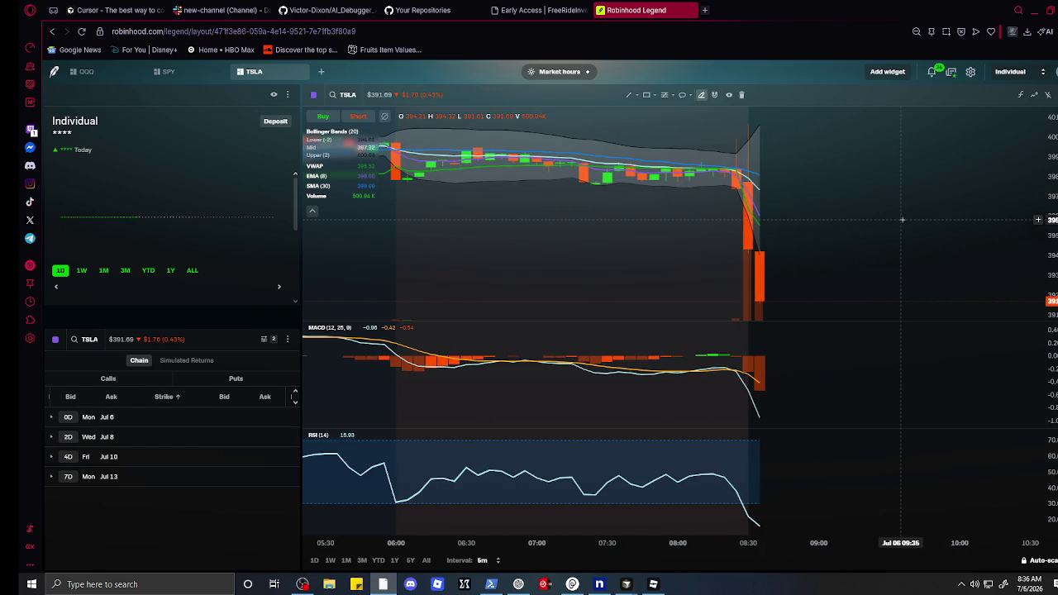
{"action": "scroll", "coordinate": [902, 219], "scroll_direction": "up", "scroll_amount": 1}
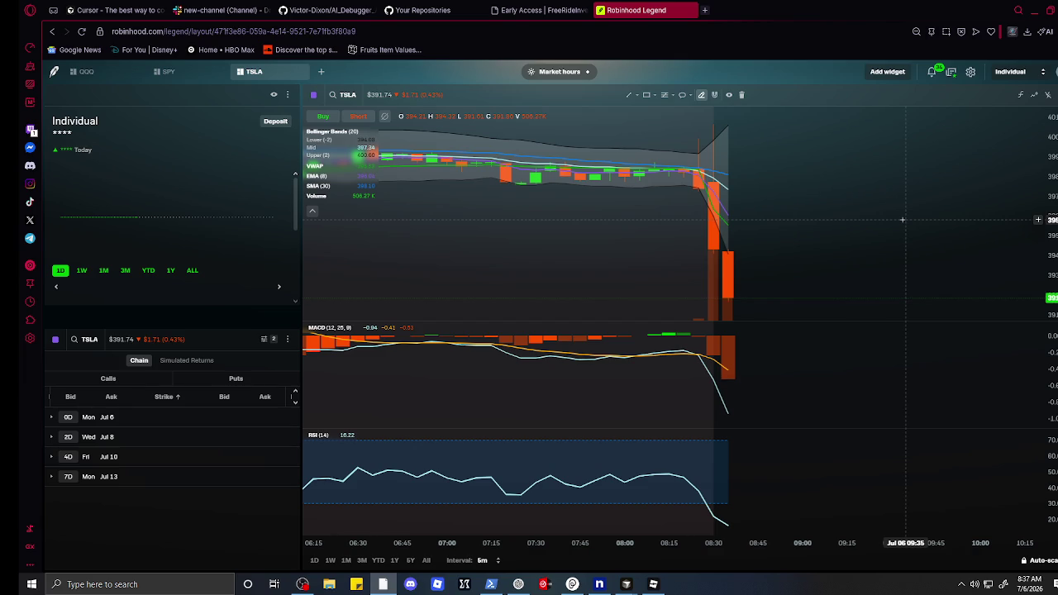
{"action": "scroll", "coordinate": [901, 219], "scroll_direction": "down", "scroll_amount": 1}
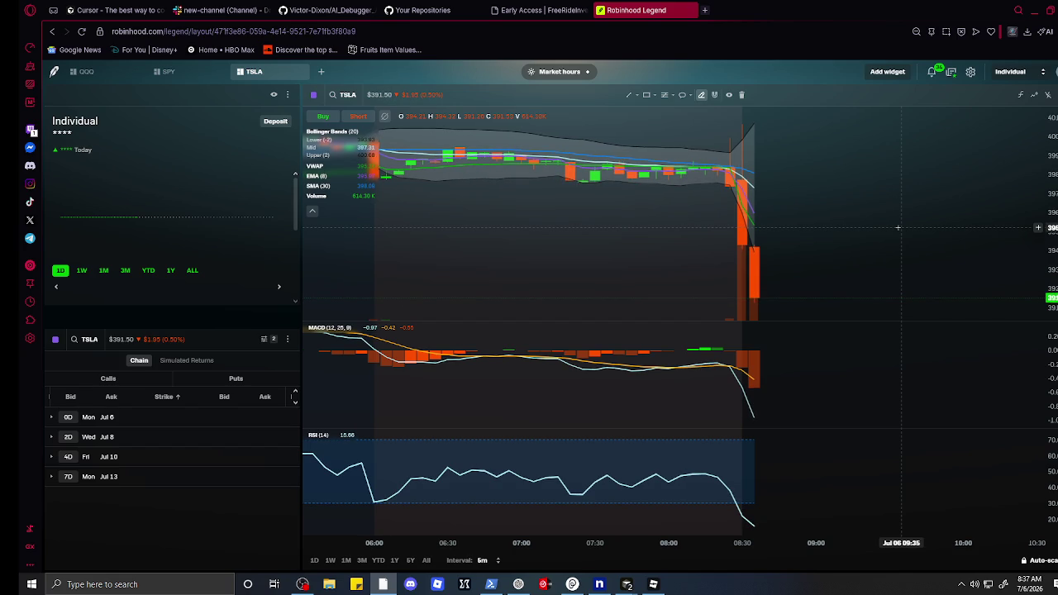
{"action": "scroll", "coordinate": [790, 244], "scroll_direction": "up", "scroll_amount": 5}
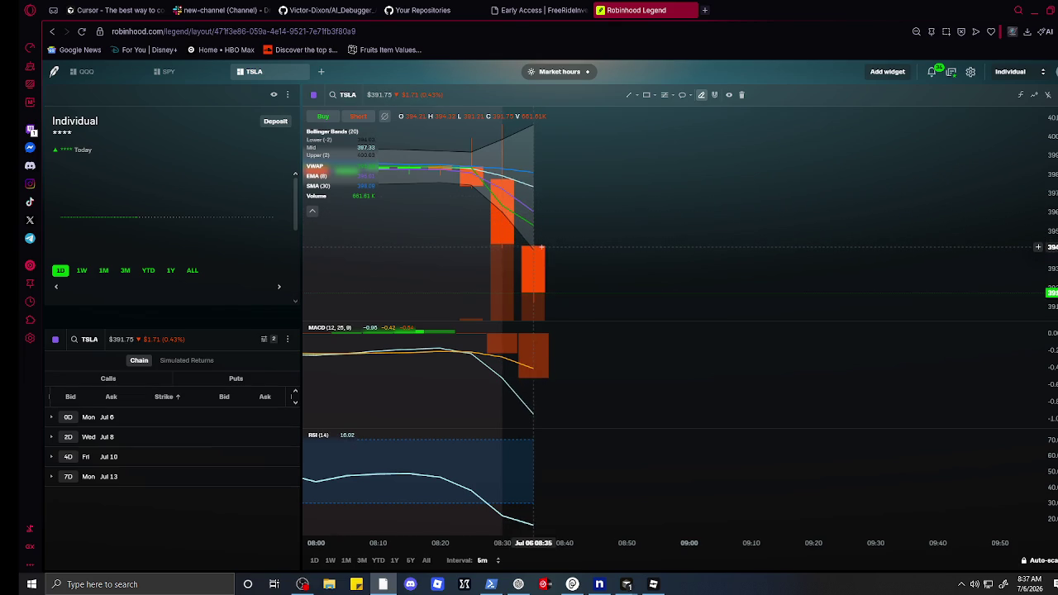
{"action": "scroll", "coordinate": [541, 246], "scroll_direction": "down", "scroll_amount": 1}
{"action": "scroll", "coordinate": [541, 246], "scroll_direction": "down", "scroll_amount": 1}
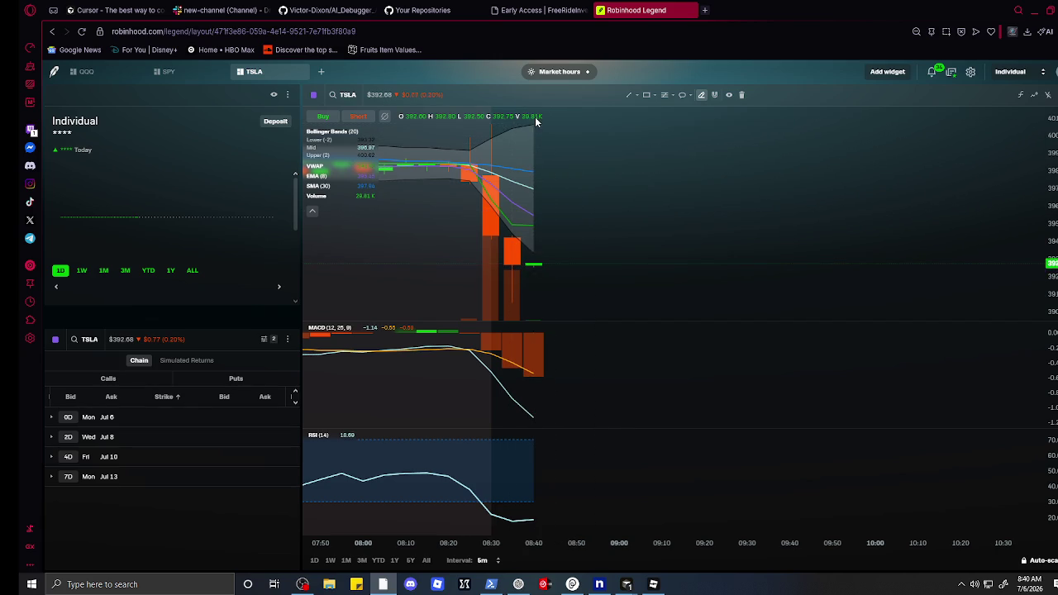
{"action": "scroll", "coordinate": [475, 173], "scroll_direction": "down", "scroll_amount": 5}
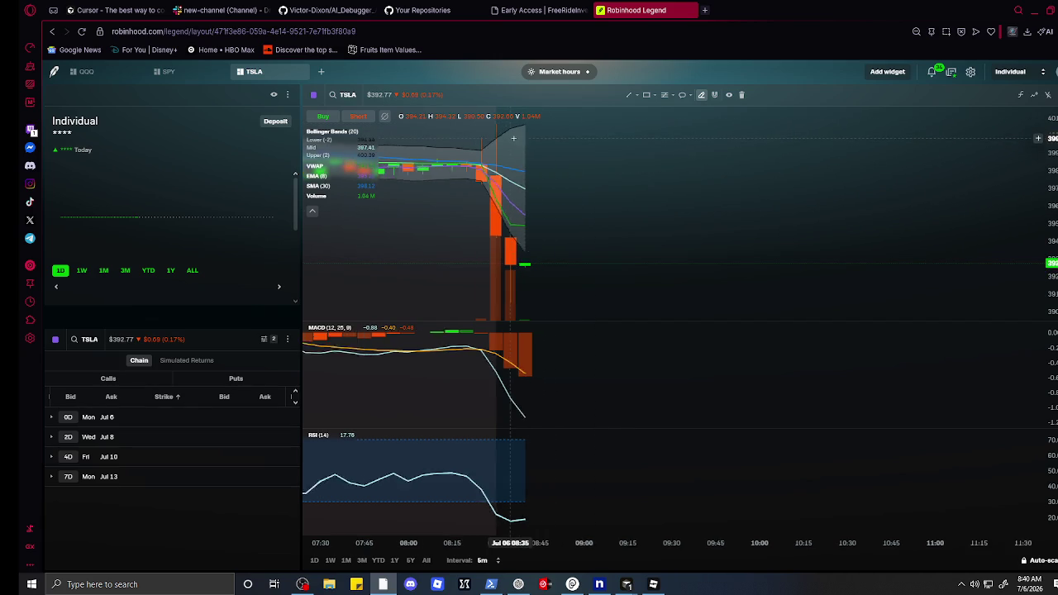
{"action": "scroll", "coordinate": [475, 173], "scroll_direction": "down", "scroll_amount": 5}
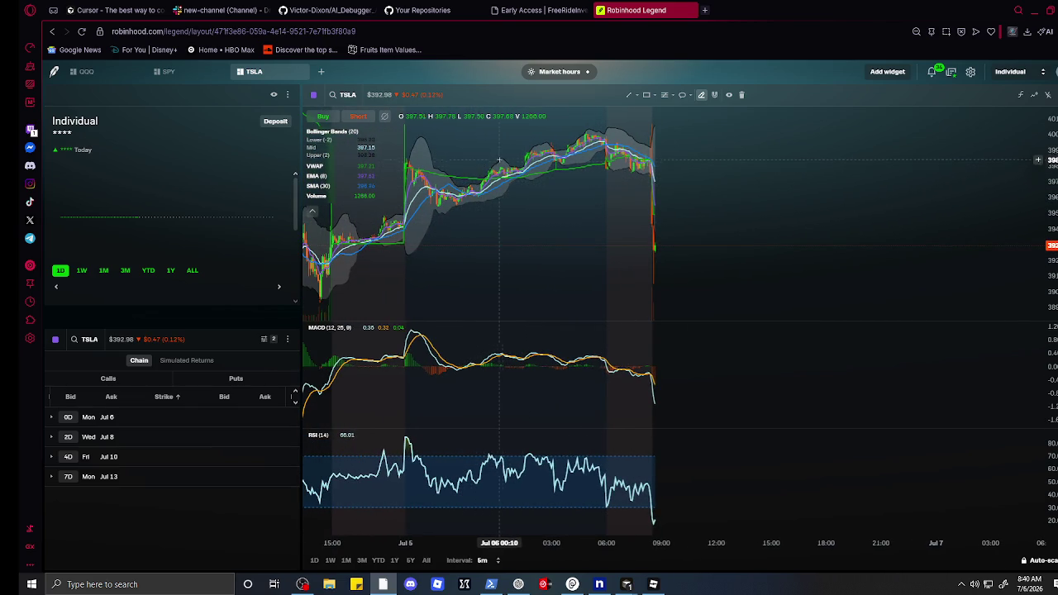
{"action": "scroll", "coordinate": [500, 157], "scroll_direction": "up", "scroll_amount": 10}
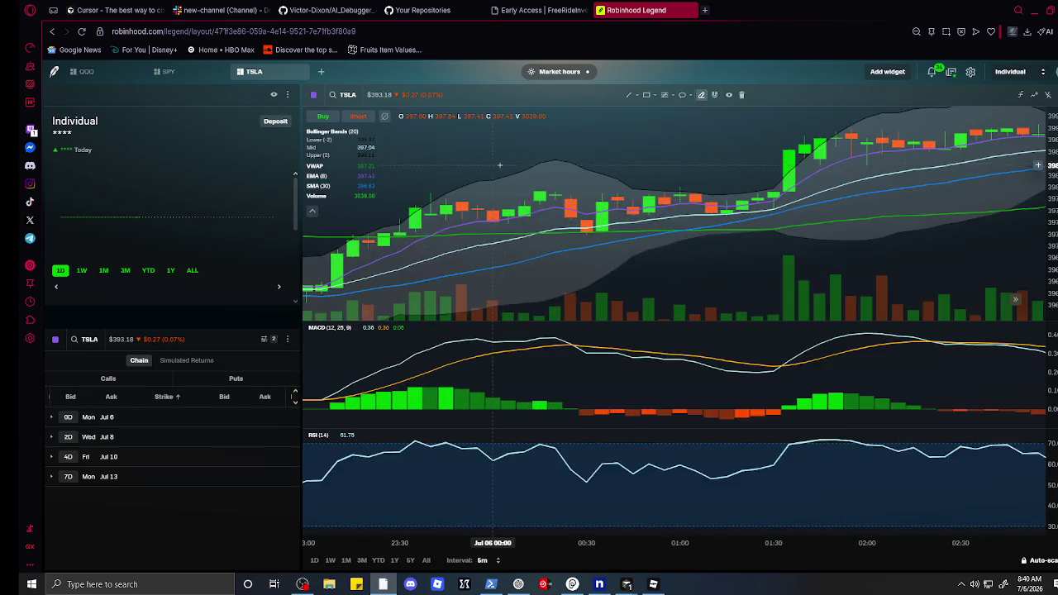
{"action": "scroll", "coordinate": [517, 166], "scroll_direction": "down", "scroll_amount": 3}
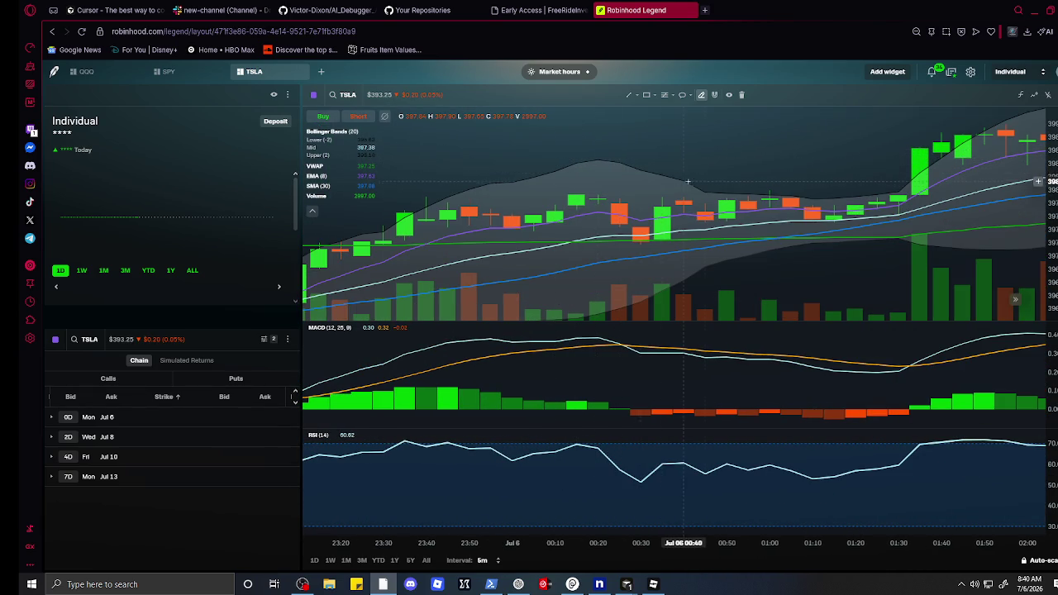
{"action": "scroll", "coordinate": [777, 196], "scroll_direction": "down", "scroll_amount": 3}
{"action": "mouse_move", "coordinate": [778, 196]}
{"action": "left_mouse_down"}
{"action": "mouse_move", "coordinate": [570, 203]}
{"action": "mouse_move", "coordinate": [644, 205]}
{"action": "left_mouse_up"}
{"action": "scroll", "coordinate": [653, 207], "scroll_direction": "down", "scroll_amount": 5}
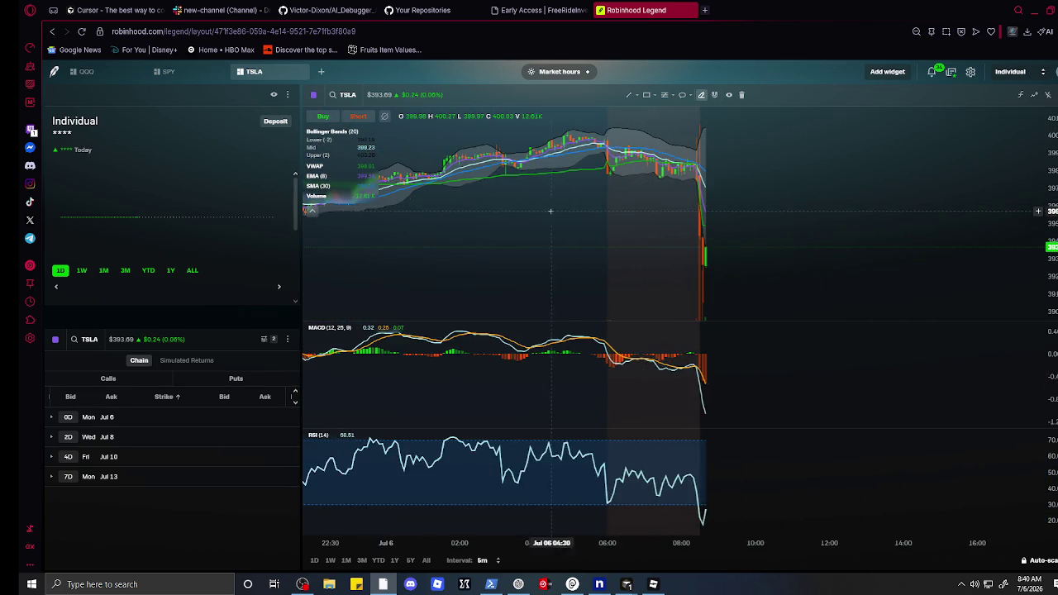
{"action": "left_click_drag", "start_coordinate": [512, 245], "coordinate": [633, 231]}
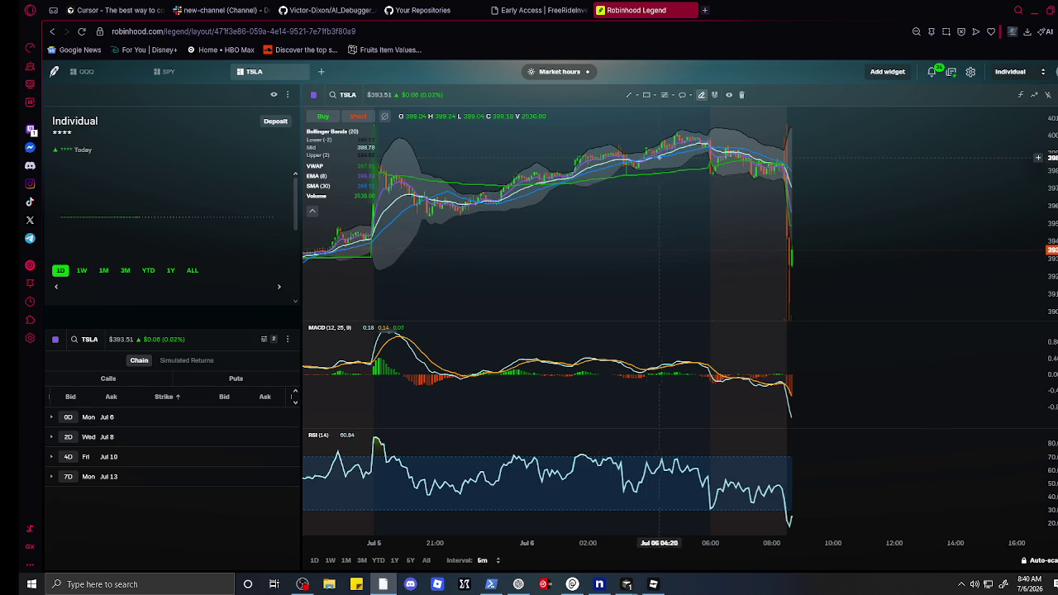
{"action": "scroll", "coordinate": [822, 225], "scroll_direction": "up", "scroll_amount": 2}
{"action": "scroll", "coordinate": [822, 225], "scroll_direction": "up", "scroll_amount": 10}
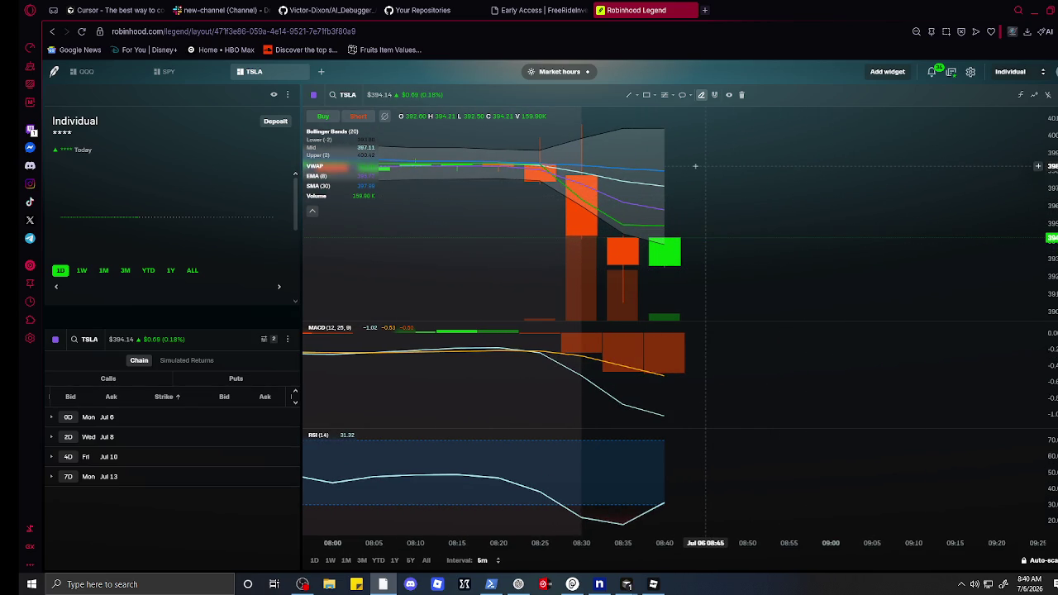
{"action": "scroll", "coordinate": [694, 166], "scroll_direction": "up", "scroll_amount": 2}
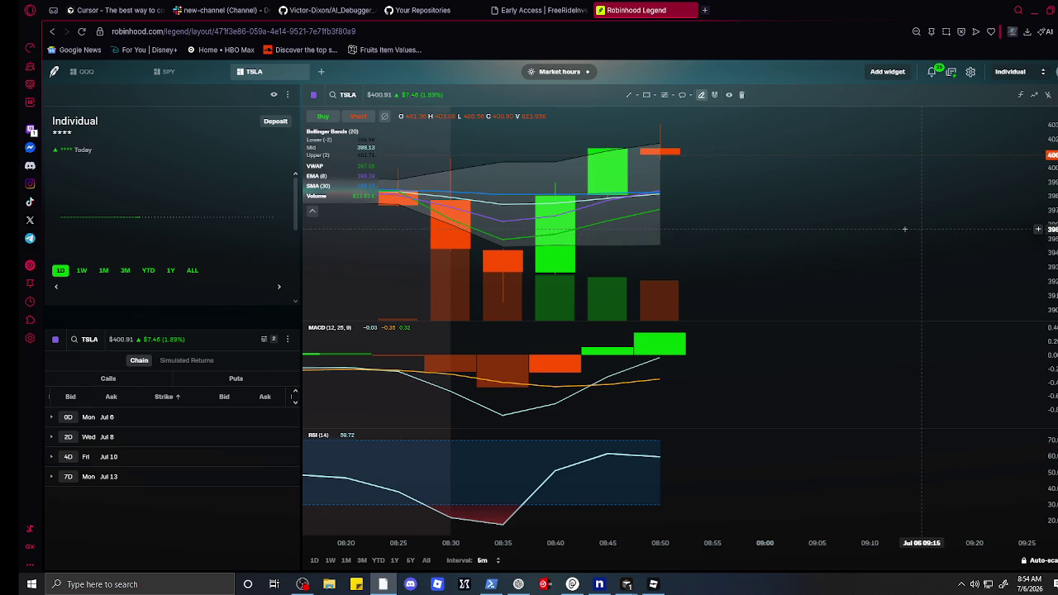
- Zoom the TSLA chart out to show the rebound to about $401.25
{"action": "scroll", "coordinate": [518, 253], "scroll_direction": "down", "scroll_amount": 5}
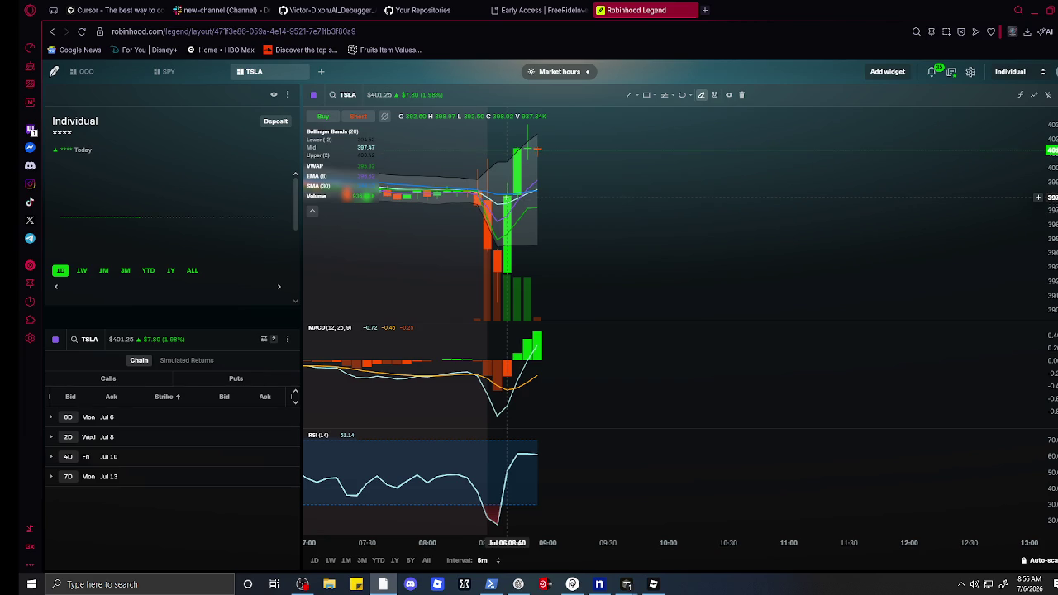
- Pan to the later days and lengthen the lower orange horizontal line to the right
{"action": "scroll", "coordinate": [453, 213], "scroll_direction": "down", "scroll_amount": 10}
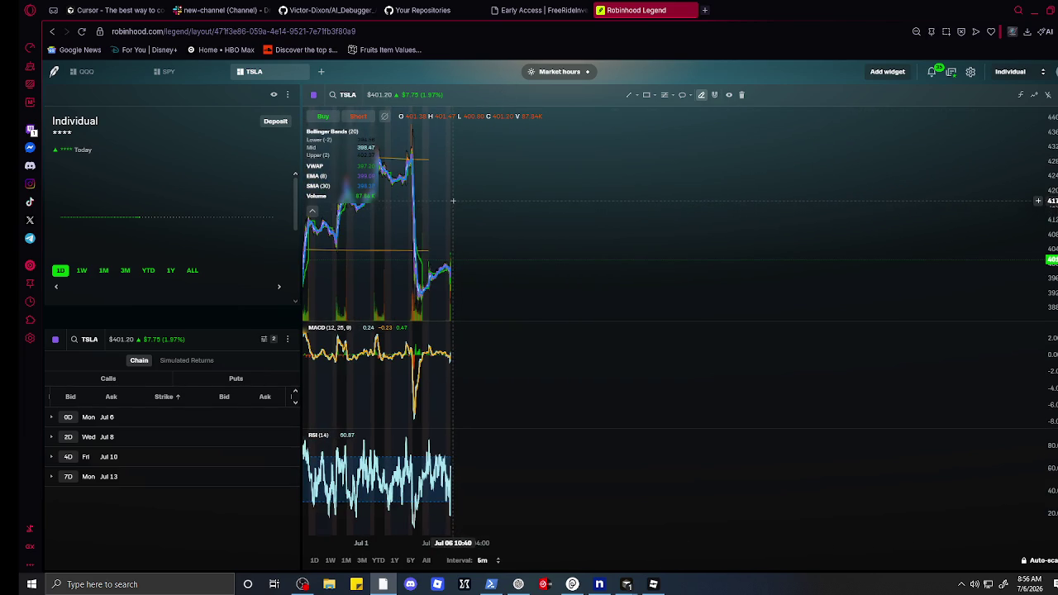
{"action": "scroll", "coordinate": [403, 250], "scroll_direction": "up", "scroll_amount": 2}
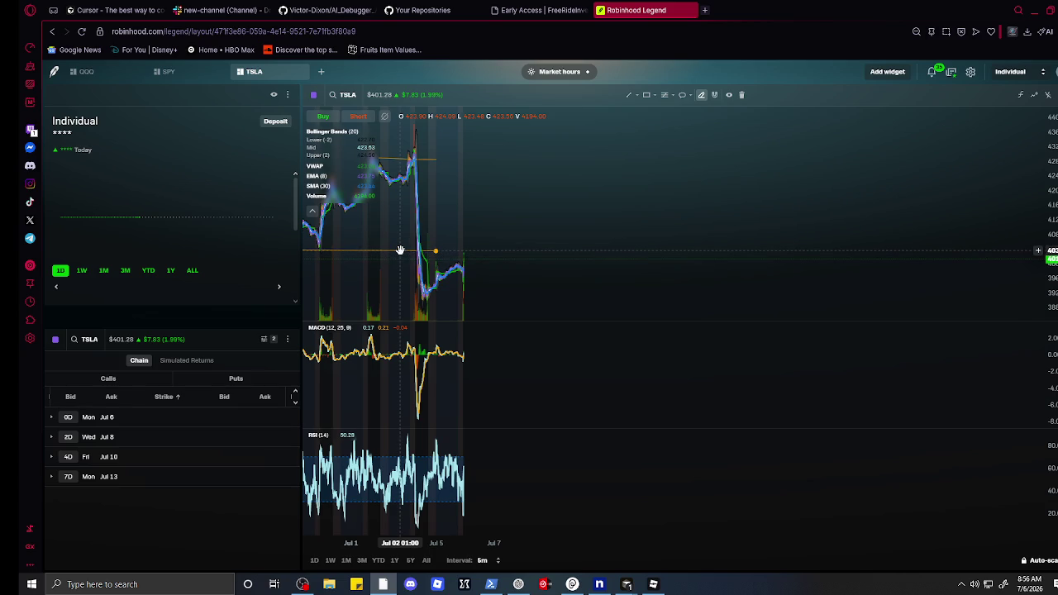
{"action": "scroll", "coordinate": [400, 251], "scroll_direction": "up", "scroll_amount": 4}
{"action": "scroll", "coordinate": [399, 249], "scroll_direction": "up", "scroll_amount": 3}
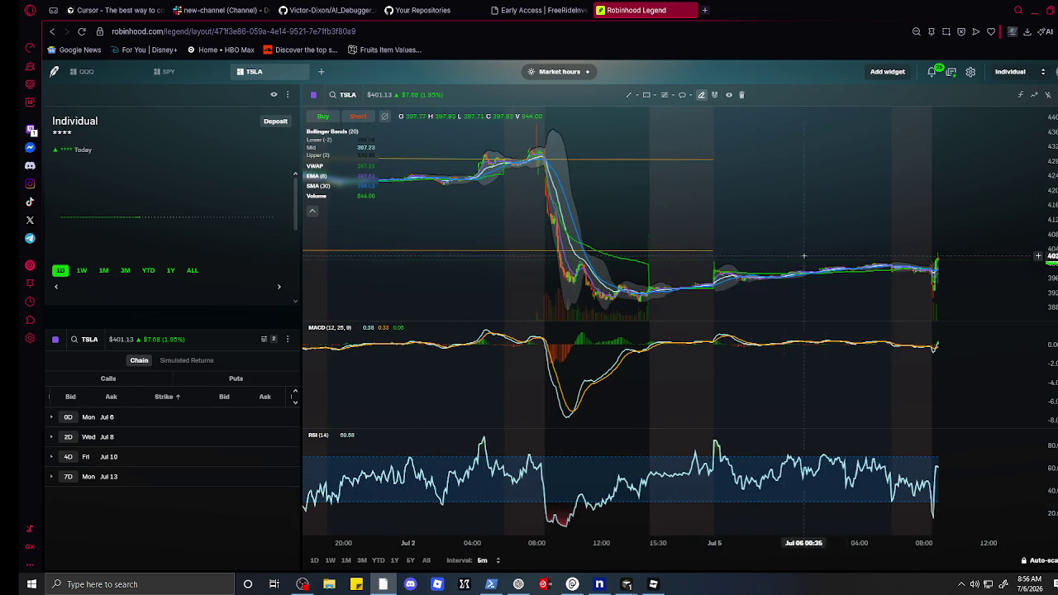
{"action": "left_click_drag", "start_coordinate": [847, 289], "coordinate": [537, 250]}
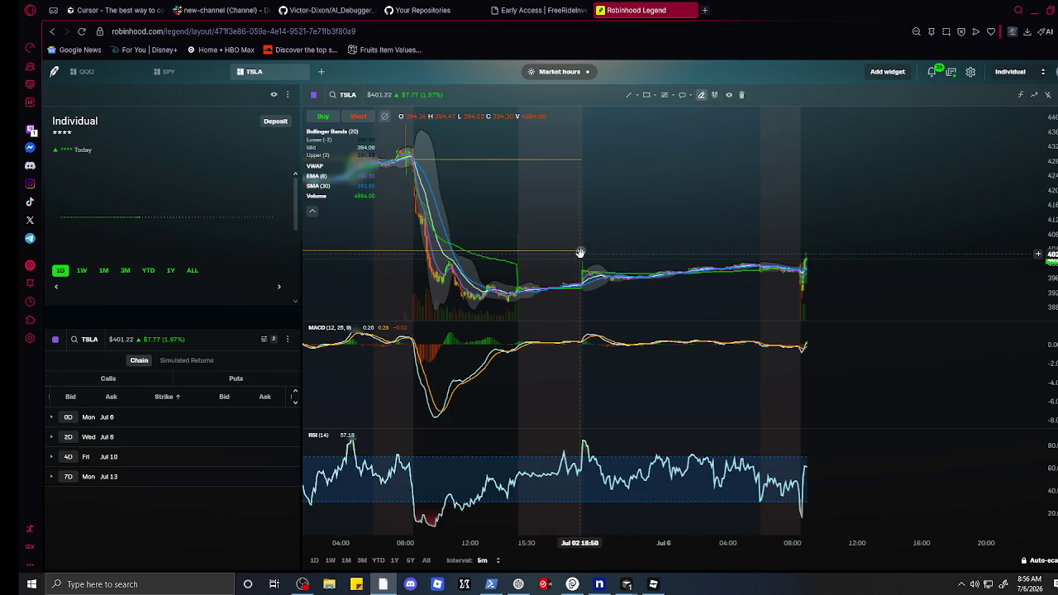
{"action": "left_click_drag", "start_coordinate": [580, 252], "coordinate": [816, 252]}
- Check that the lower line reaches past the latest candles, then select the upper resistance line
{"action": "scroll", "coordinate": [711, 261], "scroll_direction": "down", "scroll_amount": 2}
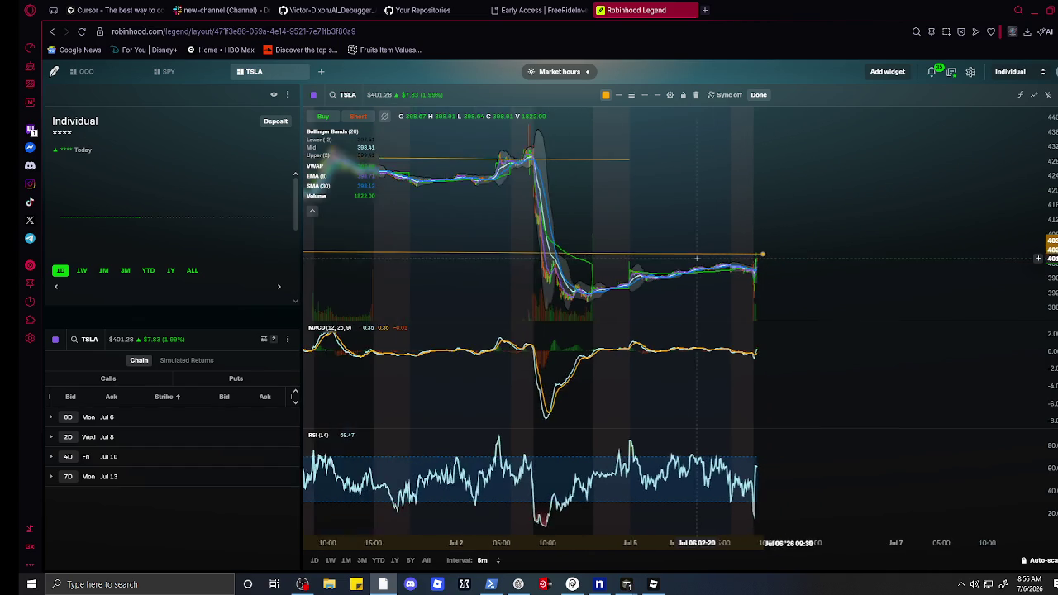
{"action": "scroll", "coordinate": [646, 266], "scroll_direction": "down", "scroll_amount": 2}
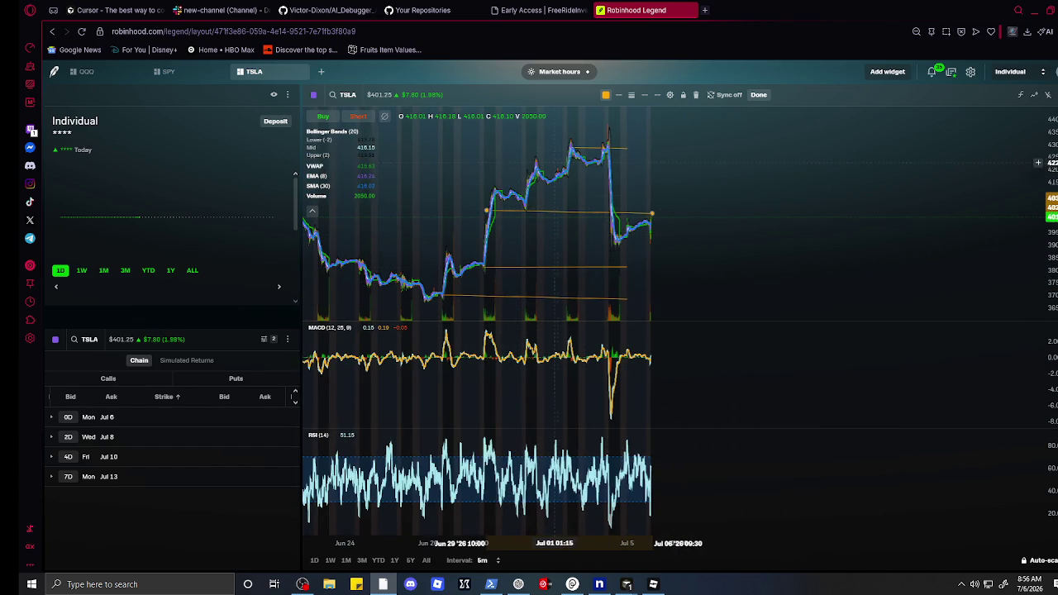
{"action": "scroll", "coordinate": [482, 232], "scroll_direction": "up", "scroll_amount": 3}
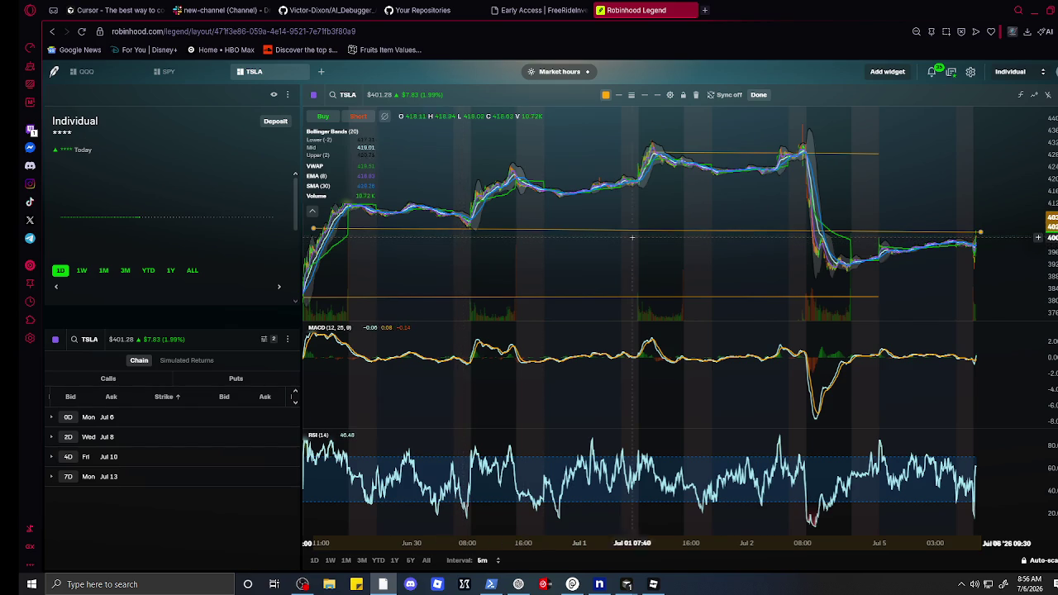
{"action": "scroll", "coordinate": [923, 232], "scroll_direction": "up", "scroll_amount": 3}
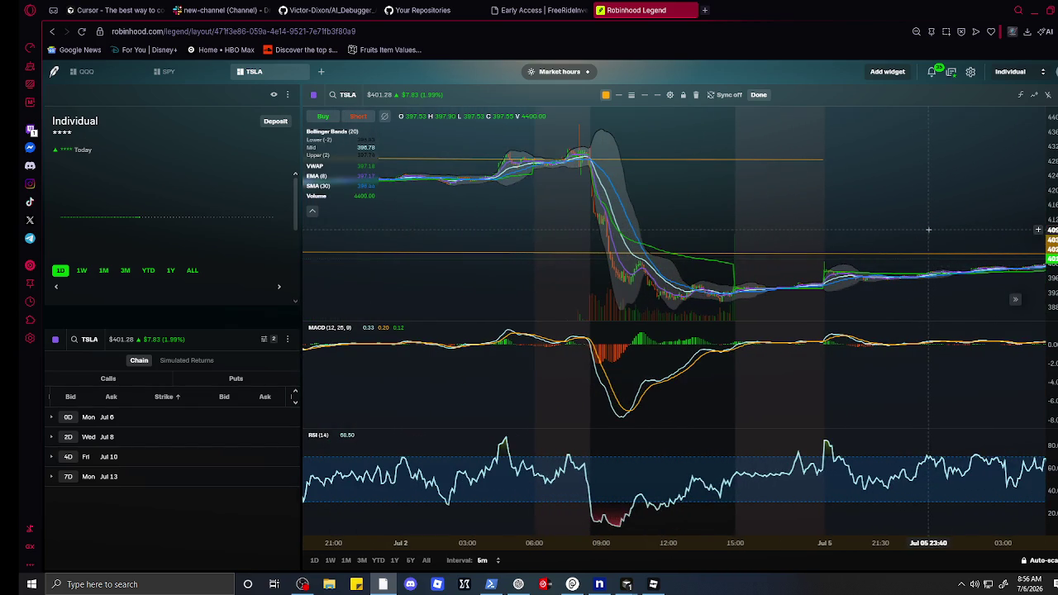
{"action": "left_click_drag", "start_coordinate": [924, 257], "coordinate": [652, 293]}
{"action": "scroll", "coordinate": [864, 135], "scroll_direction": "up", "scroll_amount": 4}
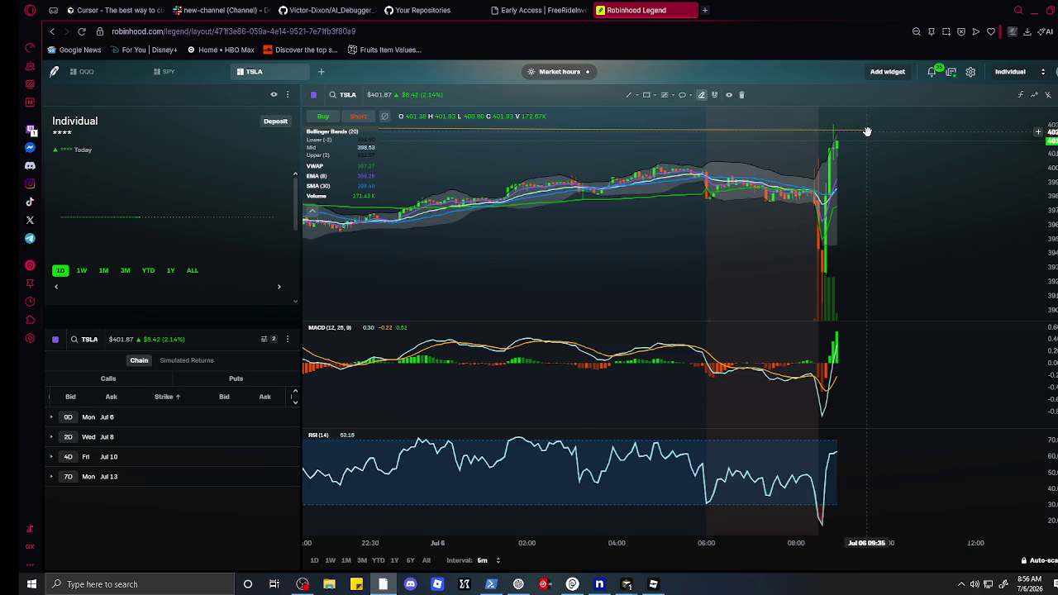
{"action": "scroll", "coordinate": [859, 136], "scroll_direction": "down", "scroll_amount": 5}
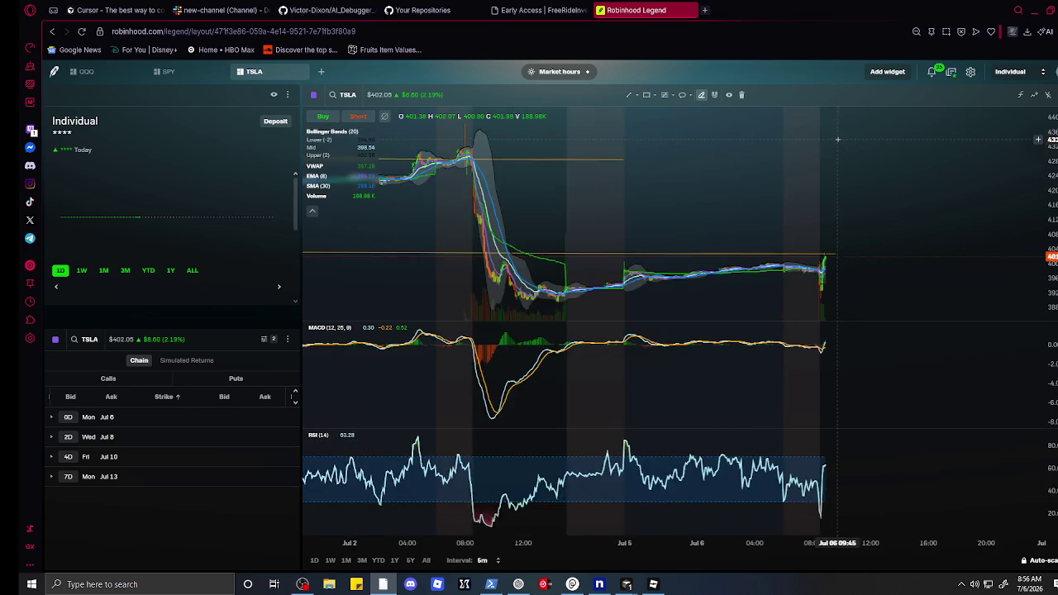
{"action": "left_click", "coordinate": [683, 157]}
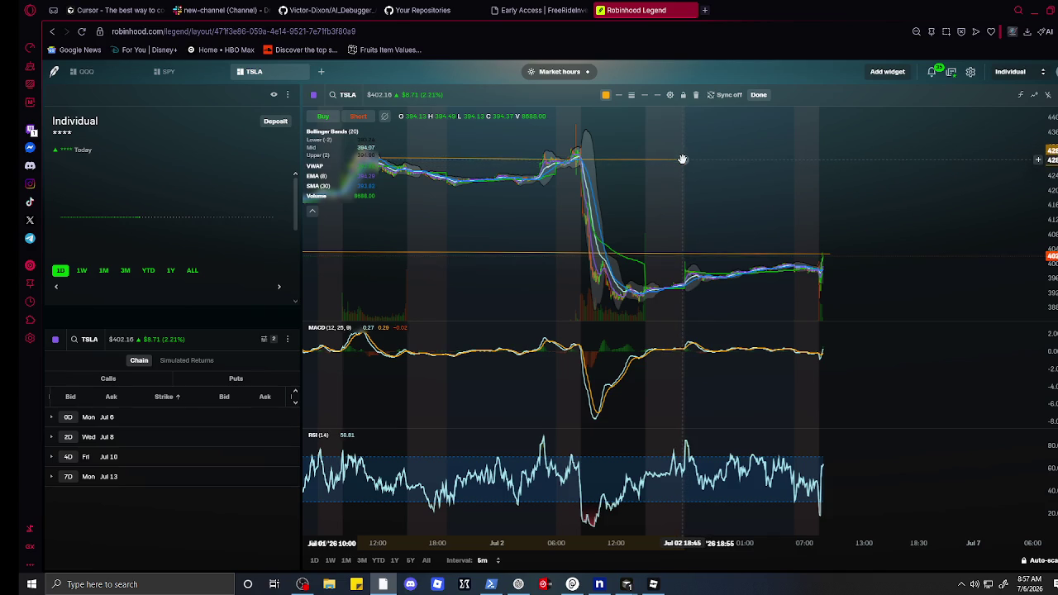
- Extend the upper resistance line near $402 past the latest candle
{"action": "mouse_move", "coordinate": [684, 160]}
{"action": "left_mouse_down"}
{"action": "mouse_move", "coordinate": [882, 158]}
{"action": "mouse_move", "coordinate": [828, 158]}
{"action": "left_mouse_up"}
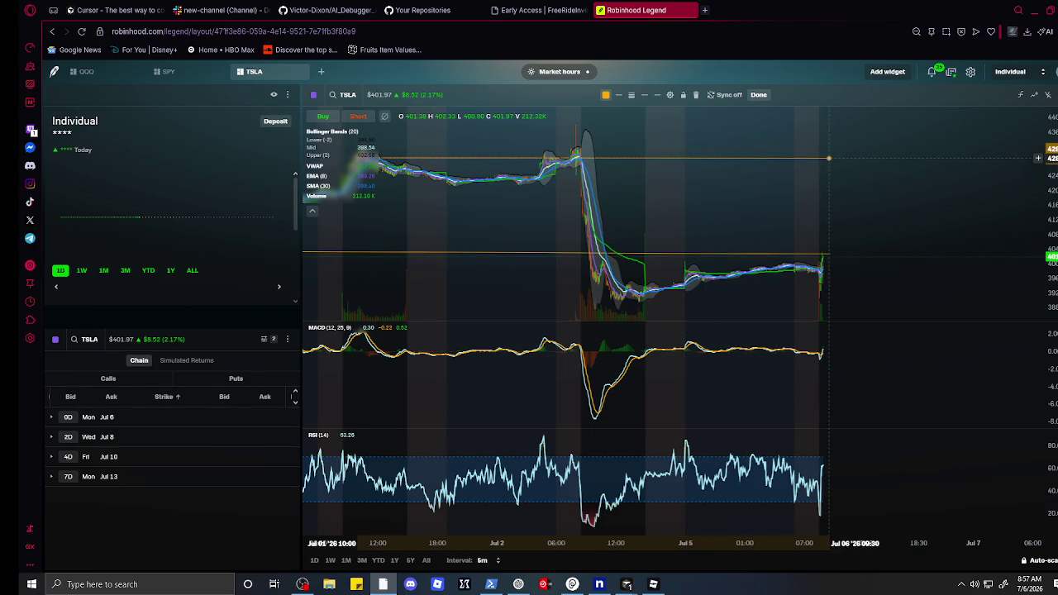
{"action": "scroll", "coordinate": [829, 158], "scroll_direction": "up", "scroll_amount": 5}
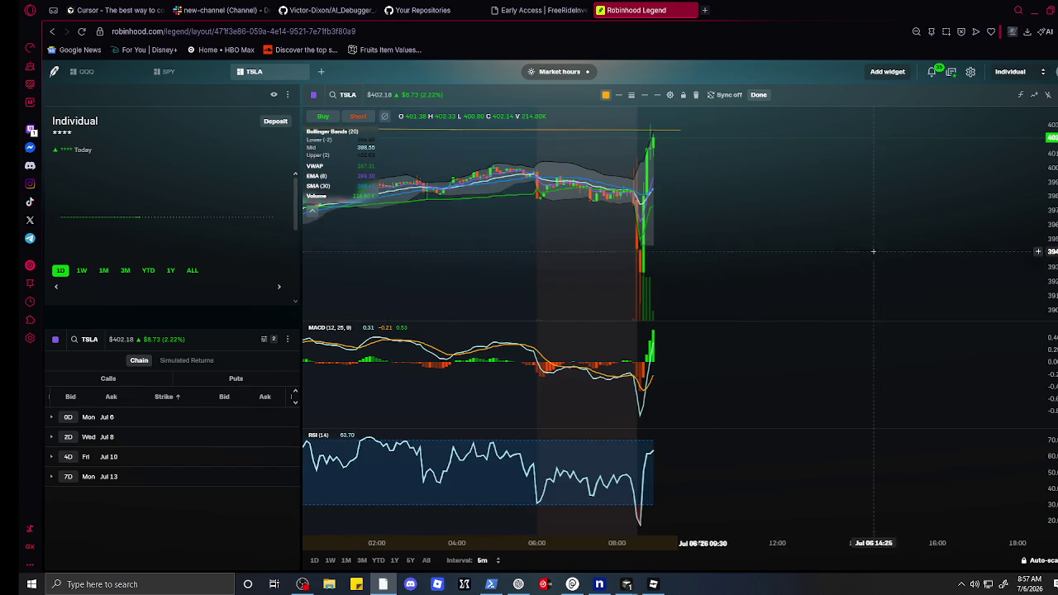
{"action": "scroll", "coordinate": [772, 243], "scroll_direction": "down", "scroll_amount": 5}
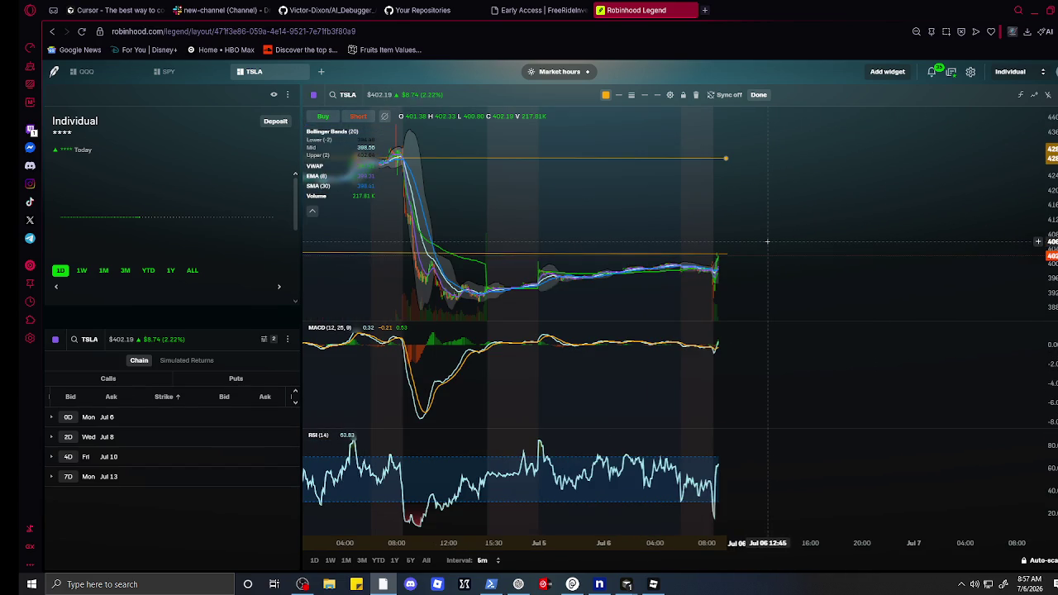
{"action": "scroll", "coordinate": [767, 241], "scroll_direction": "down", "scroll_amount": 5}
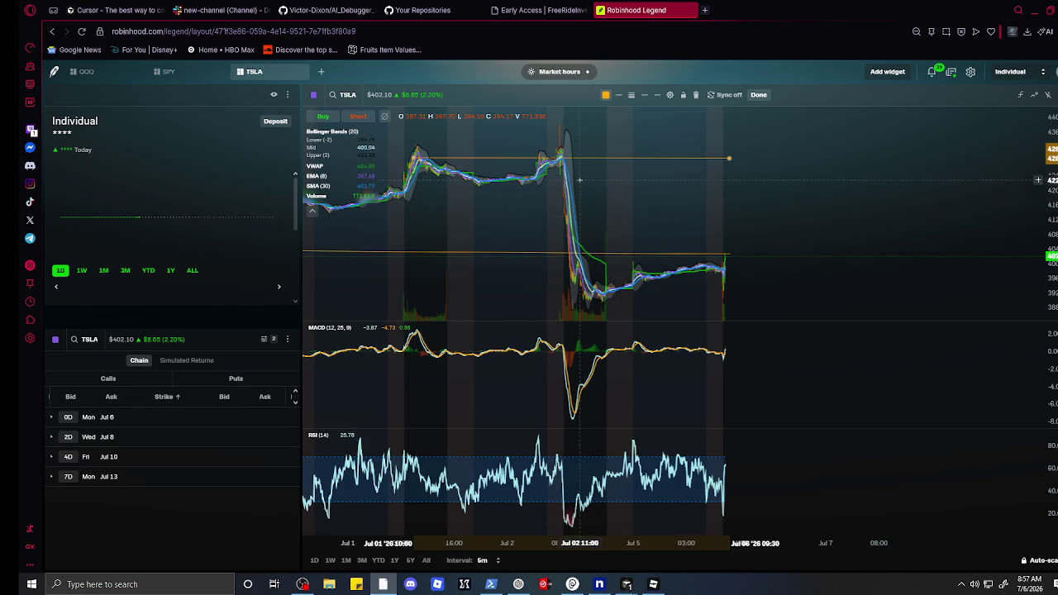
{"action": "scroll", "coordinate": [751, 189], "scroll_direction": "up", "scroll_amount": 3}
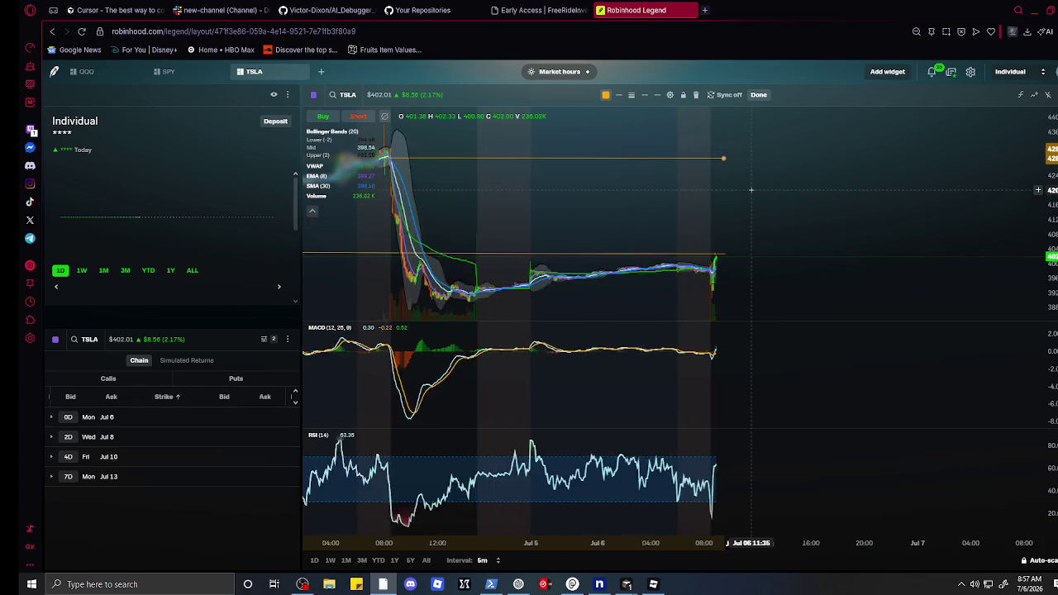
{"action": "scroll", "coordinate": [751, 189], "scroll_direction": "up", "scroll_amount": 5}
{"action": "scroll", "coordinate": [741, 197], "scroll_direction": "up", "scroll_amount": 3}
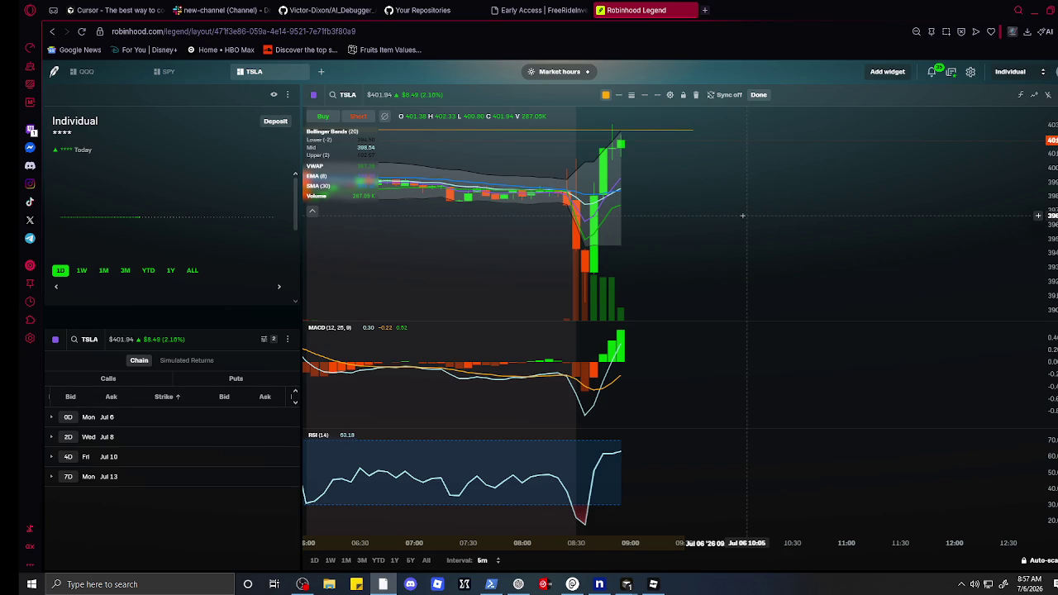
{"action": "left_click", "coordinate": [610, 130]}
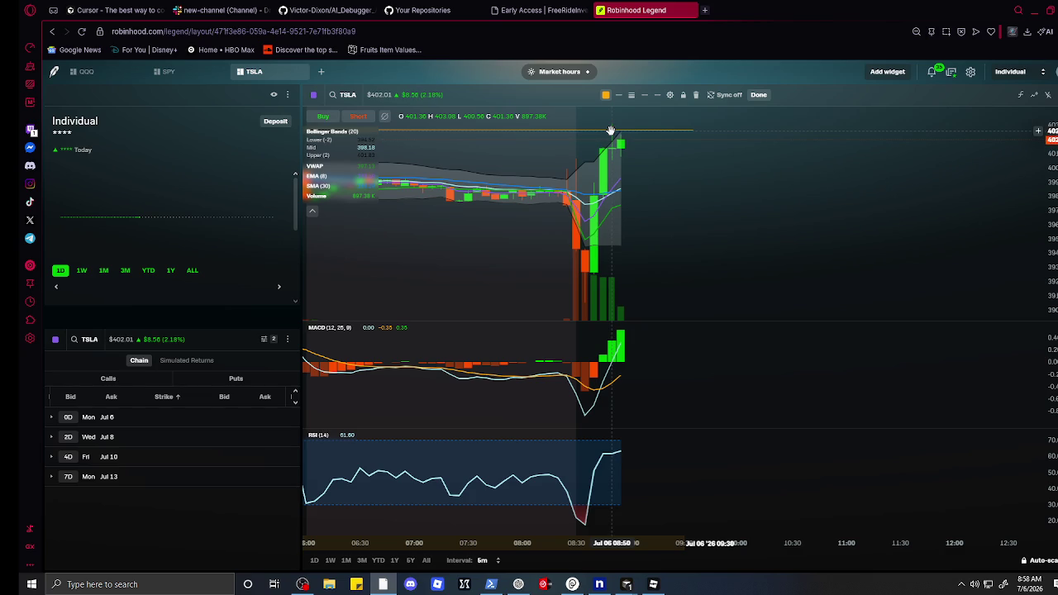
{"action": "scroll", "coordinate": [612, 136], "scroll_direction": "down", "scroll_amount": 10}
- Extend the late-June support line near $380 past the latest candles toward Jul 7
{"action": "scroll", "coordinate": [631, 255], "scroll_direction": "down", "scroll_amount": 8}
{"action": "scroll", "coordinate": [677, 279], "scroll_direction": "down", "scroll_amount": 2}
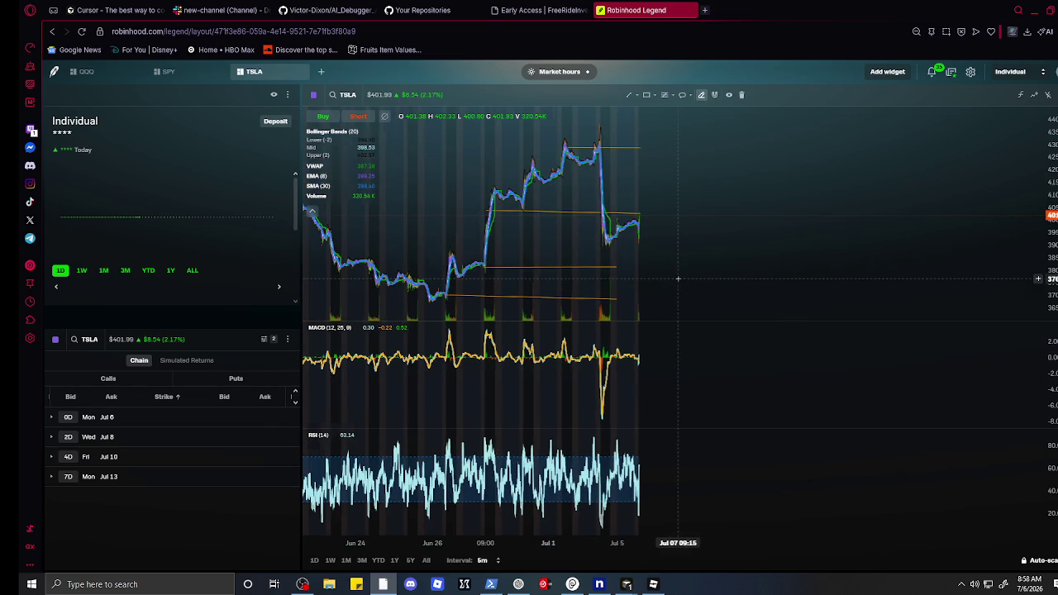
{"action": "left_click", "coordinate": [610, 266]}
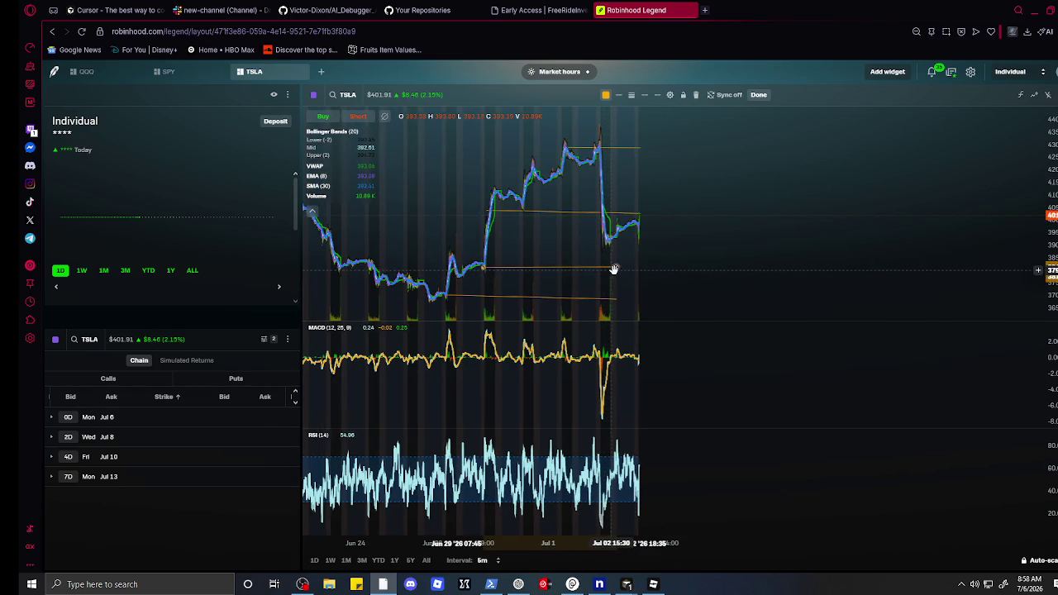
{"action": "left_click_drag", "start_coordinate": [614, 269], "coordinate": [679, 270]}
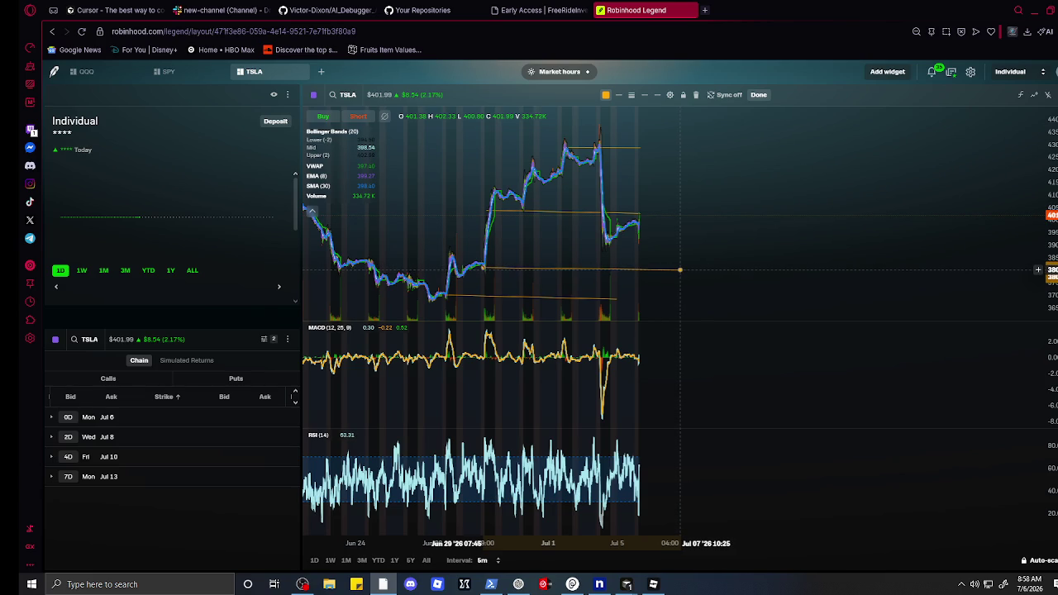
{"action": "scroll", "coordinate": [661, 271], "scroll_direction": "up", "scroll_amount": 5}
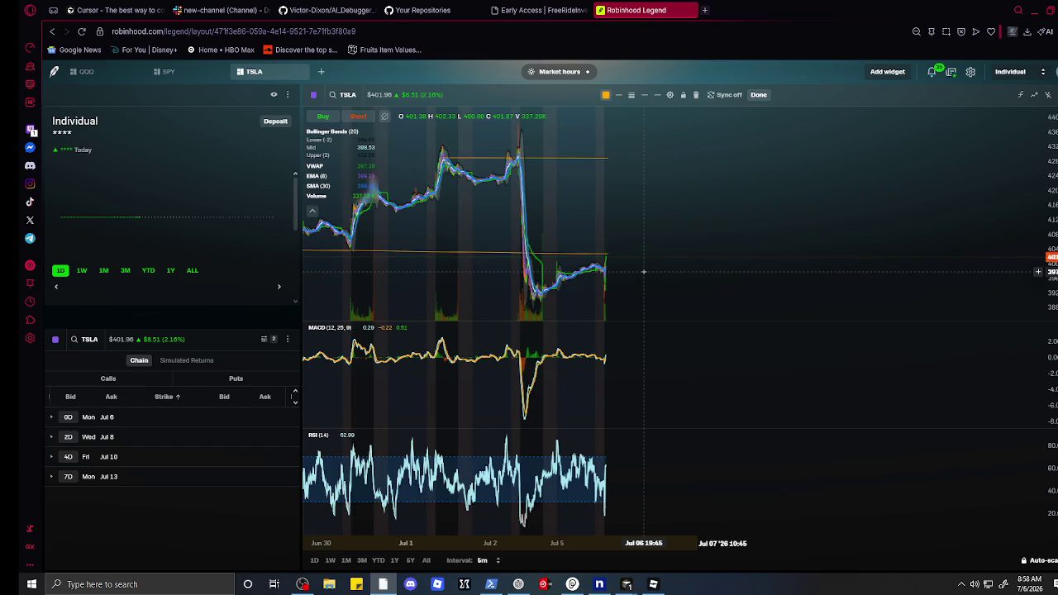
{"action": "scroll", "coordinate": [643, 271], "scroll_direction": "down", "scroll_amount": 3}
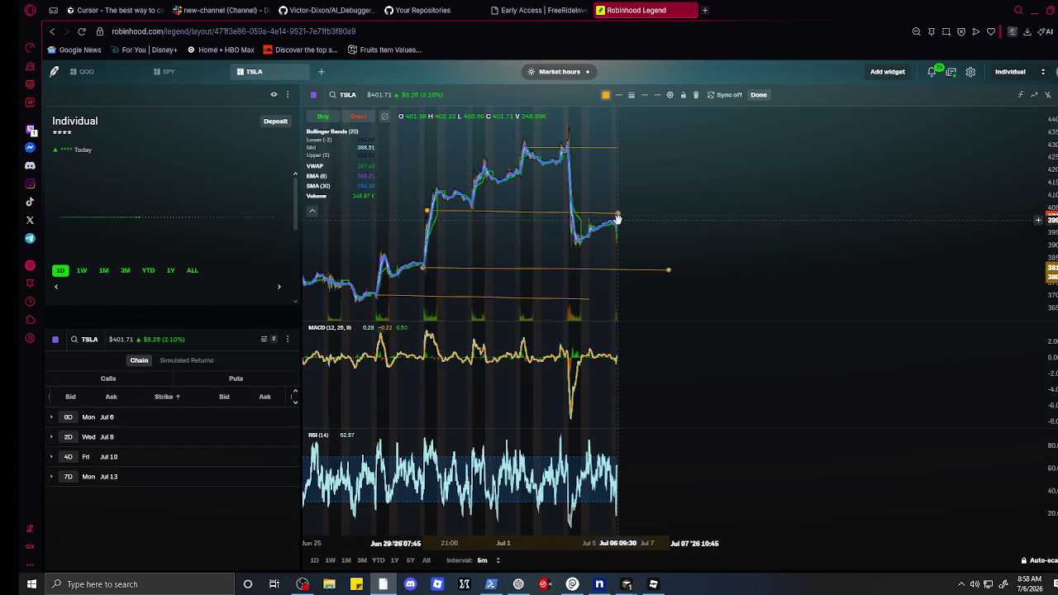
{"action": "scroll", "coordinate": [630, 269], "scroll_direction": "up", "scroll_amount": 5}
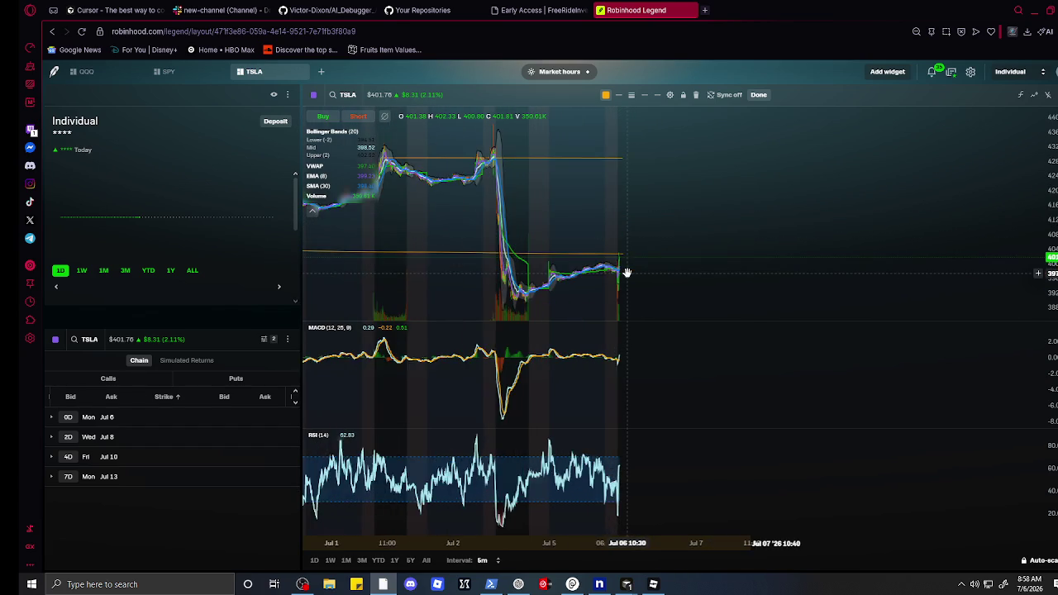
{"action": "scroll", "coordinate": [633, 274], "scroll_direction": "up", "scroll_amount": 3}
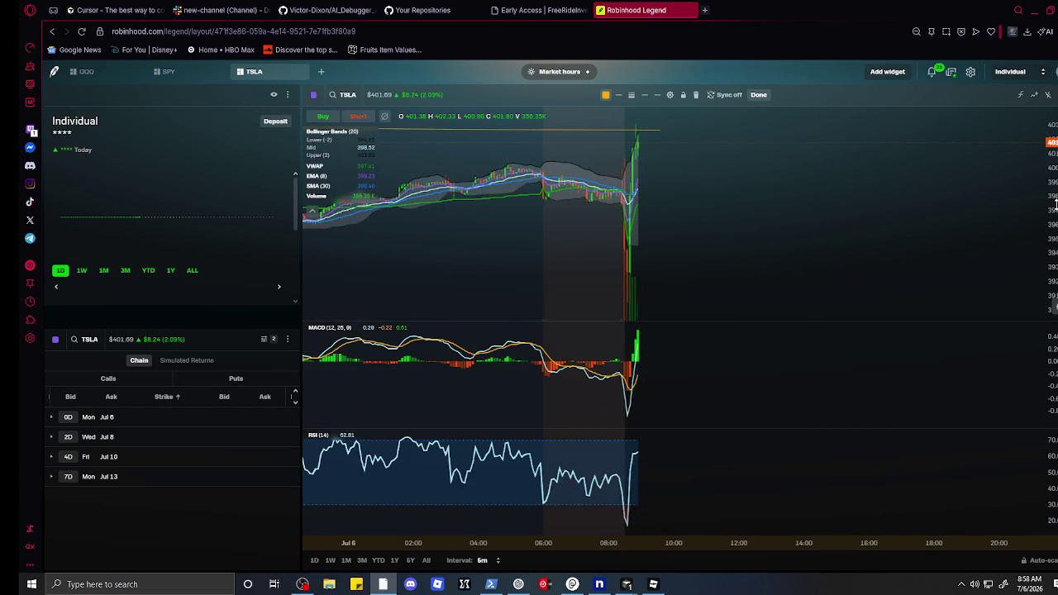
{"action": "scroll", "coordinate": [960, 200], "scroll_direction": "down", "scroll_amount": 2}
{"action": "scroll", "coordinate": [775, 232], "scroll_direction": "up", "scroll_amount": 4}
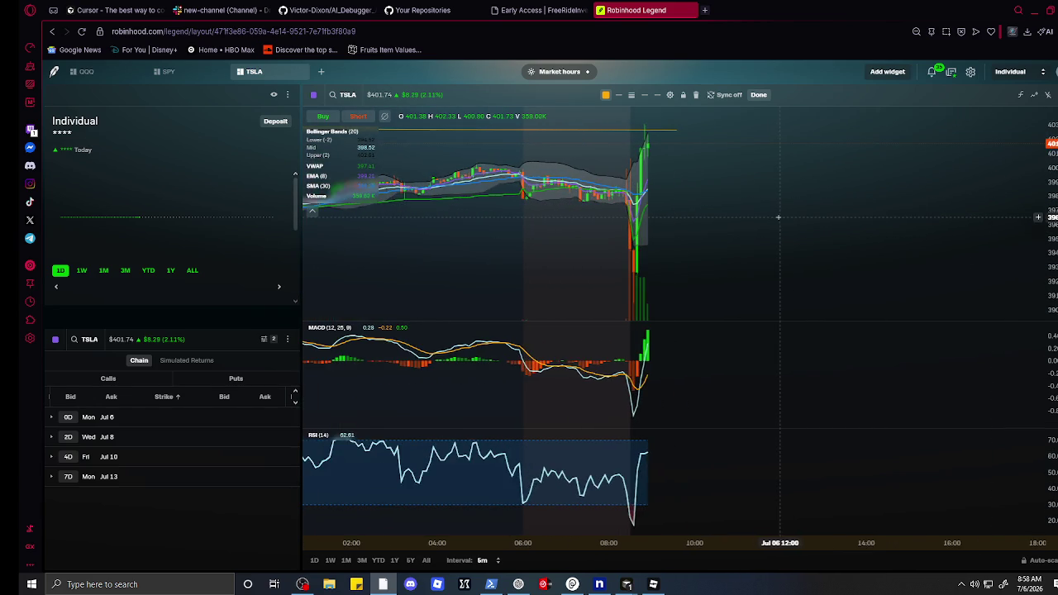
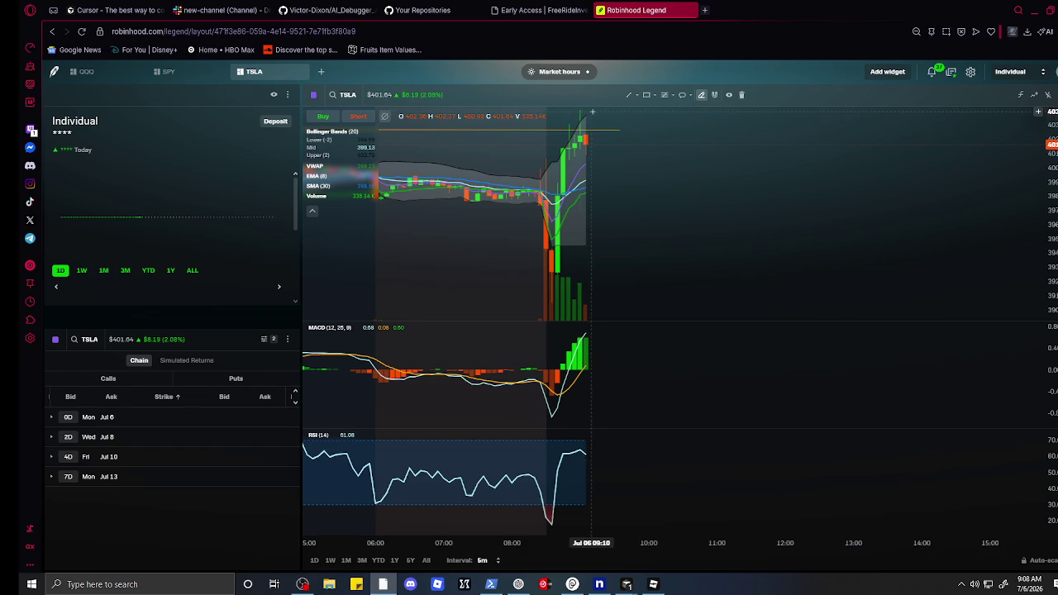
- Zoom the TSLA 5-minute chart in on the morning candles (about 07:50–11:10), then ease back out slightly
{"action": "scroll", "coordinate": [591, 137], "scroll_direction": "up", "scroll_amount": 2}
{"action": "scroll", "coordinate": [595, 139], "scroll_direction": "up", "scroll_amount": 5}
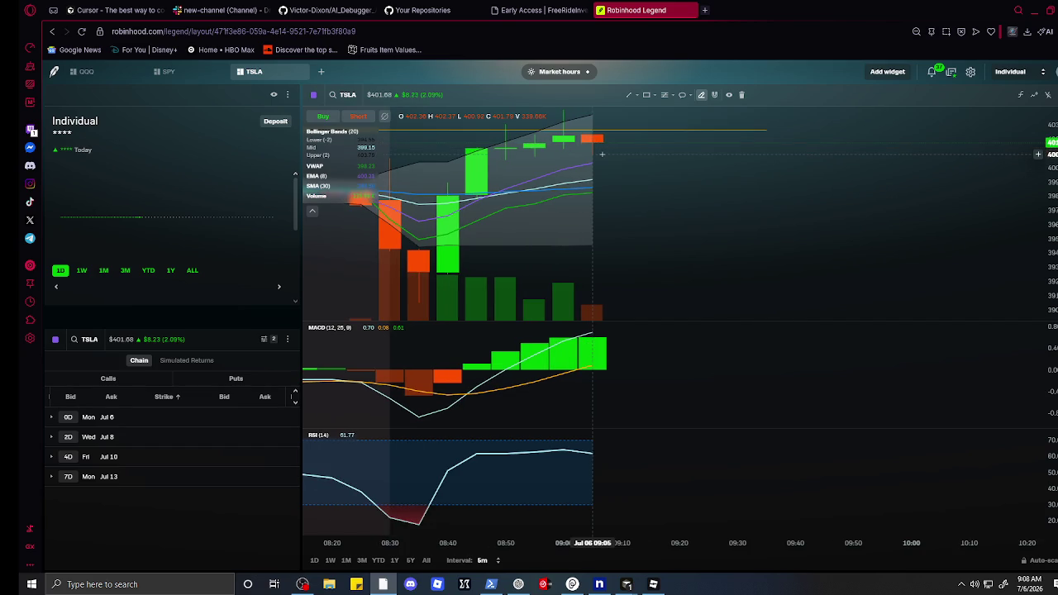
{"action": "scroll", "coordinate": [601, 162], "scroll_direction": "down", "scroll_amount": 2}
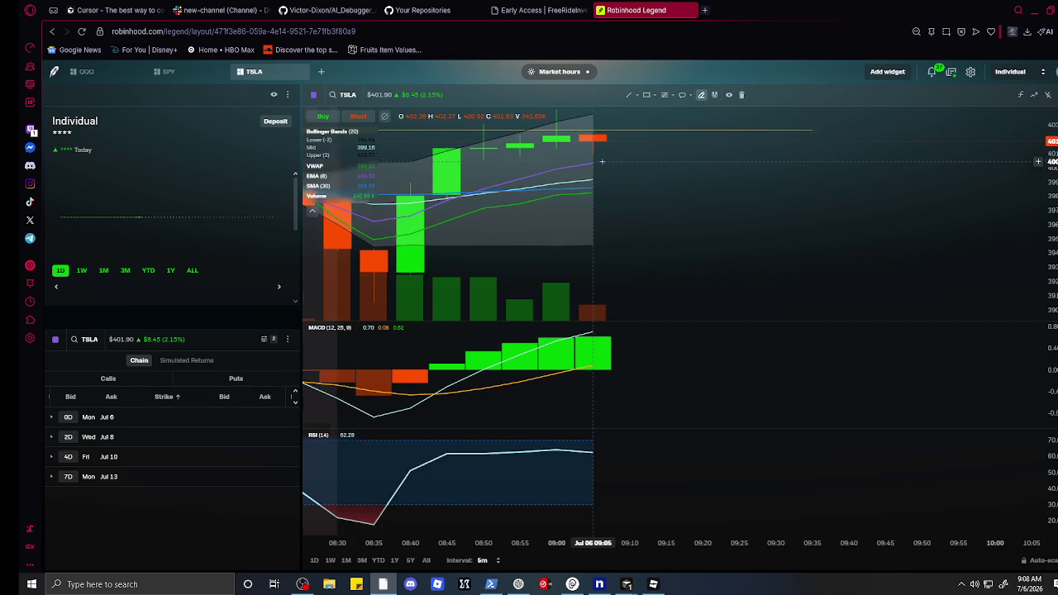
{"action": "scroll", "coordinate": [591, 160], "scroll_direction": "down", "scroll_amount": 1}
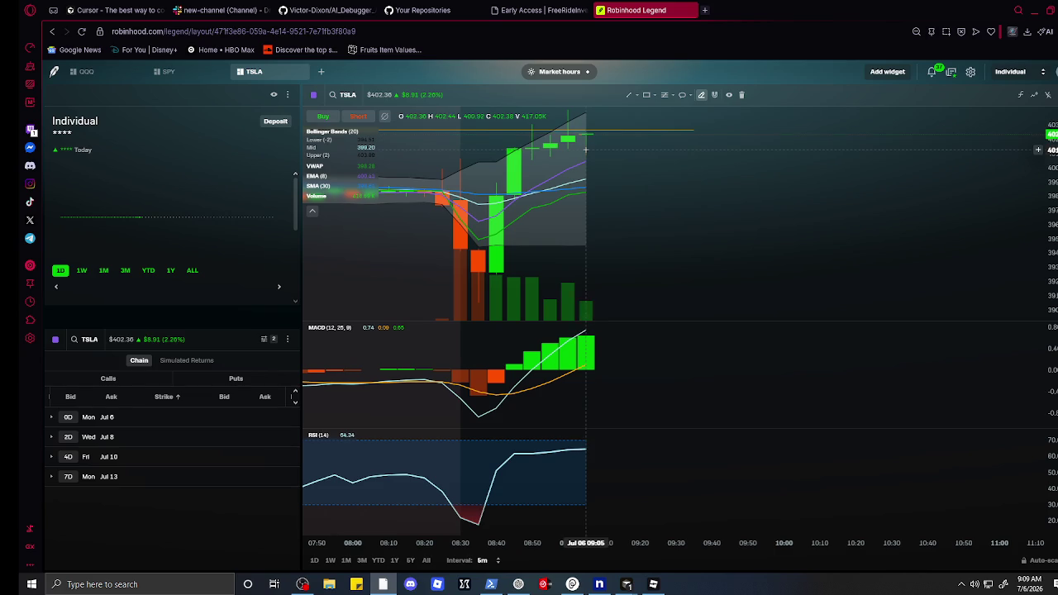
- Zoom the TSLA chart out to the full 06:00–14:00 session, with price near 403
{"action": "scroll", "coordinate": [585, 150], "scroll_direction": "down", "scroll_amount": 5}
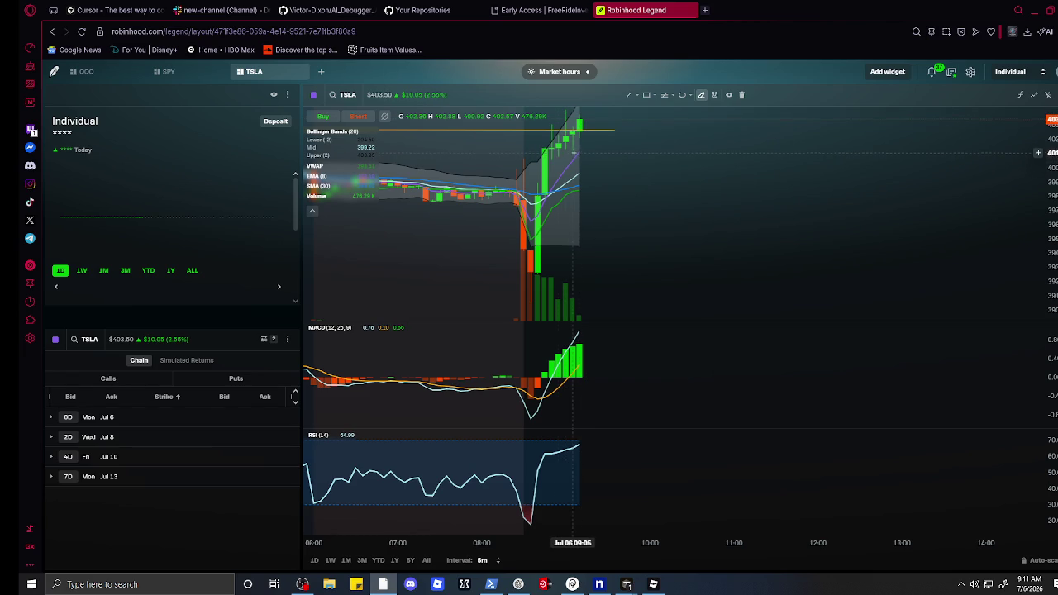
- Use the chart's line tool to anchor an orange line on the latest TSLA candle
{"action": "left_click", "coordinate": [631, 102]}
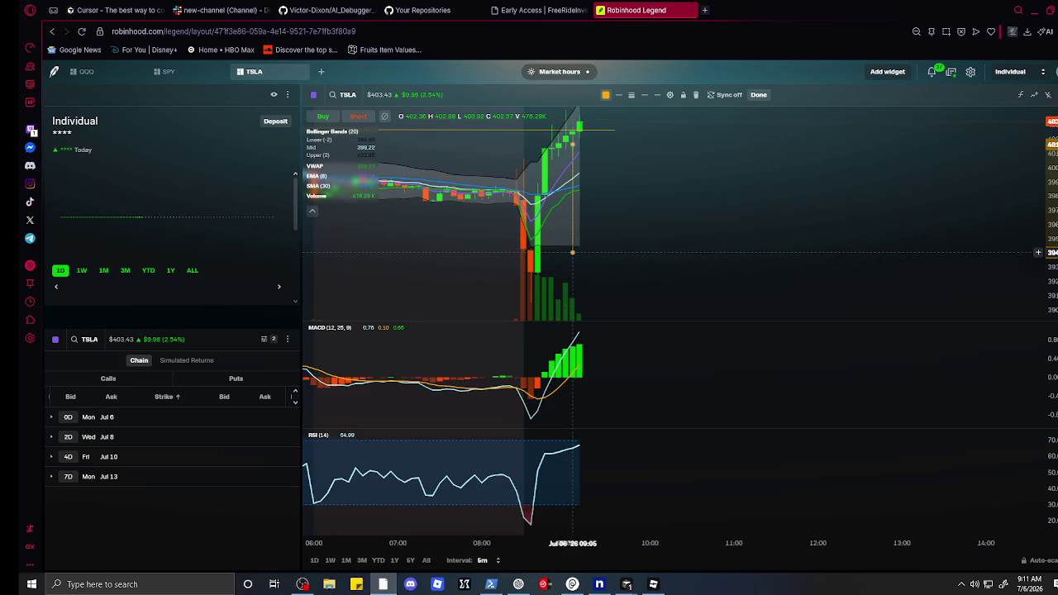
{"action": "left_click", "coordinate": [572, 251]}
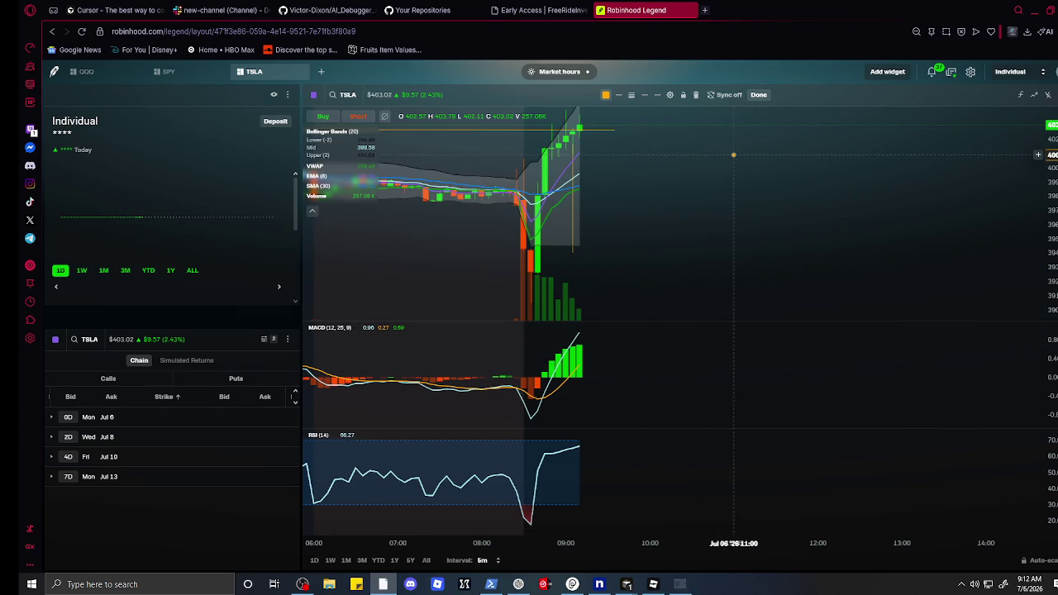
{"action": "scroll", "coordinate": [653, 153], "scroll_direction": "down", "scroll_amount": 1}
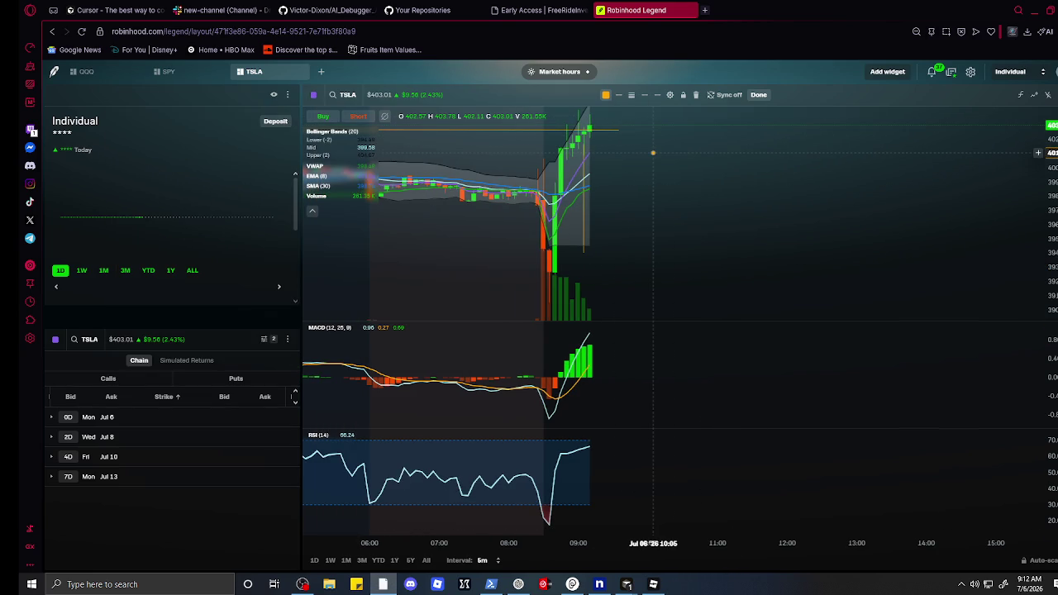
- Adjust the TSLA chart zoom and start a trend line on it
{"action": "scroll", "coordinate": [653, 153], "scroll_direction": "down", "scroll_amount": 4}
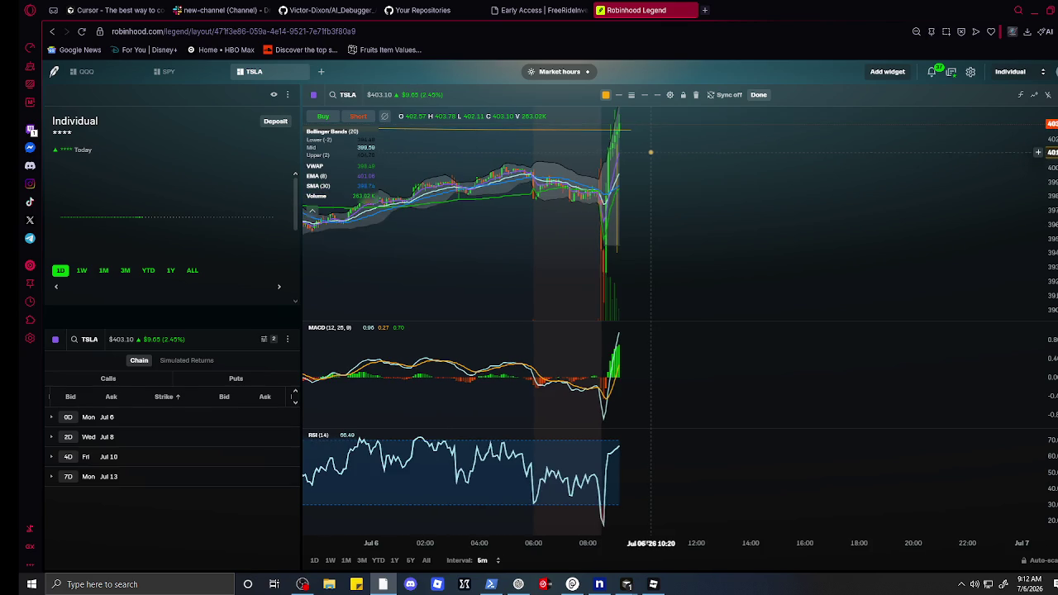
{"action": "scroll", "coordinate": [647, 123], "scroll_direction": "up", "scroll_amount": 10}
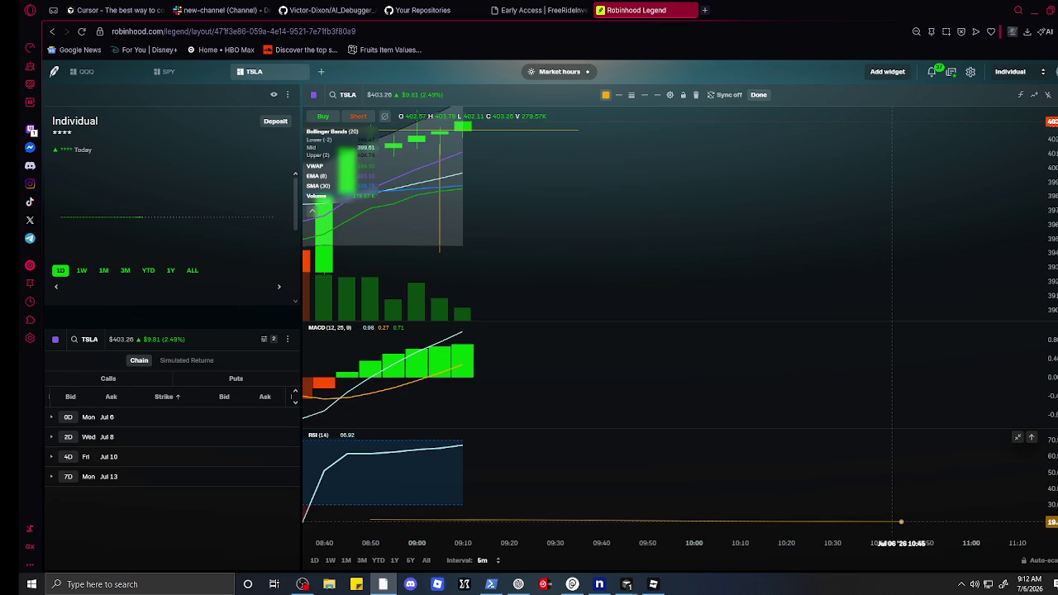
{"action": "left_click", "coordinate": [900, 522]}
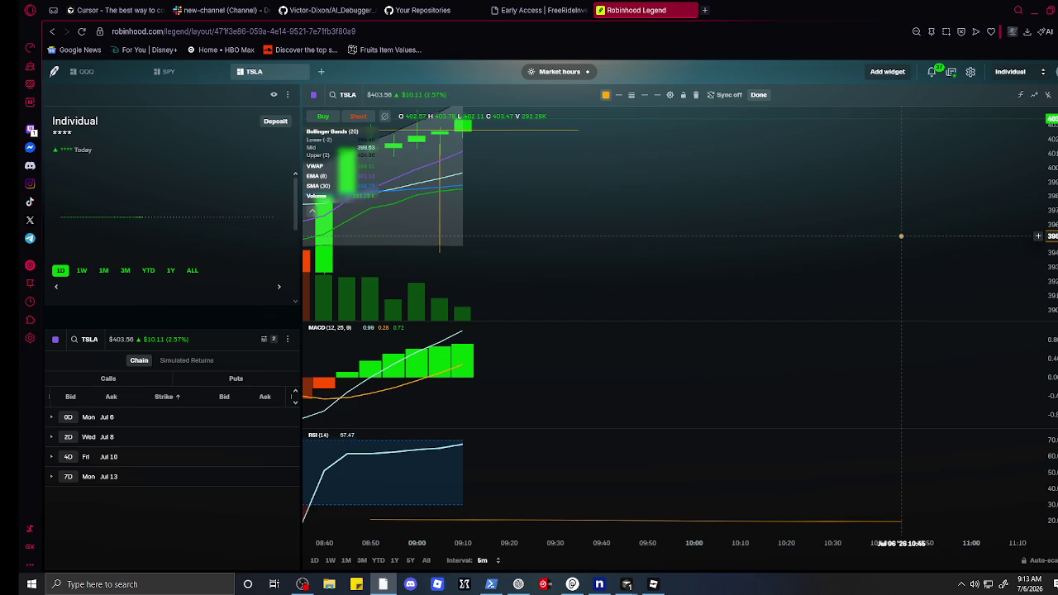
{"action": "left_click", "coordinate": [901, 237]}
- Minimize the browser to reveal the four Cursor windows and focus Agent-2's chat
{"action": "left_click", "coordinate": [1009, 71]}
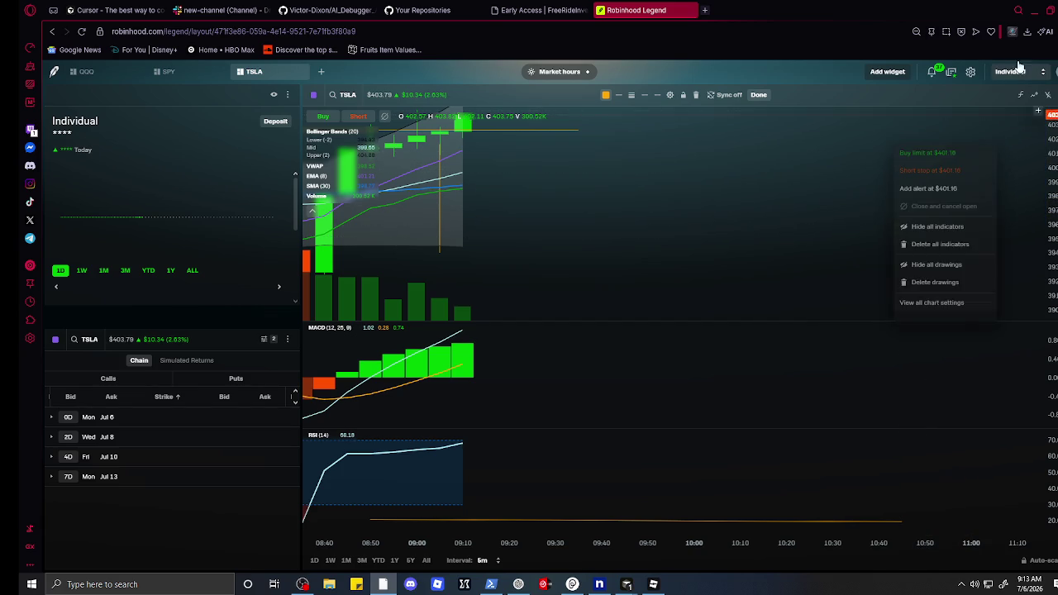
{"action": "left_click", "coordinate": [1031, 13]}
{"action": "left_click", "coordinate": [964, 234]}
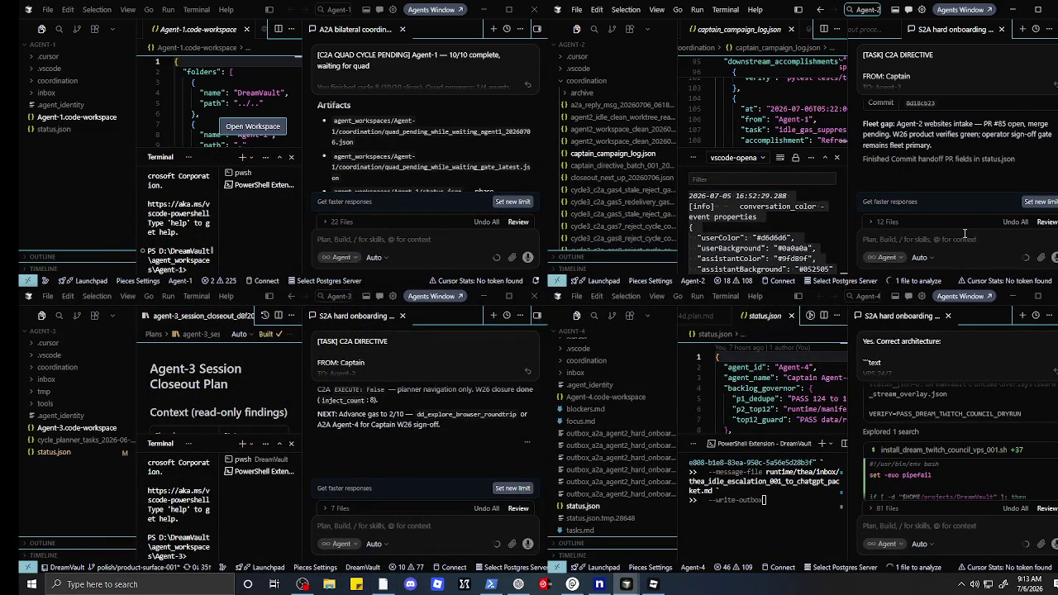
- Paste the Captain's C2A directive into Agent-2's chat and place the cursor above EXECUTION AUTHORITY
{"action": "right_click", "coordinate": [948, 237]}
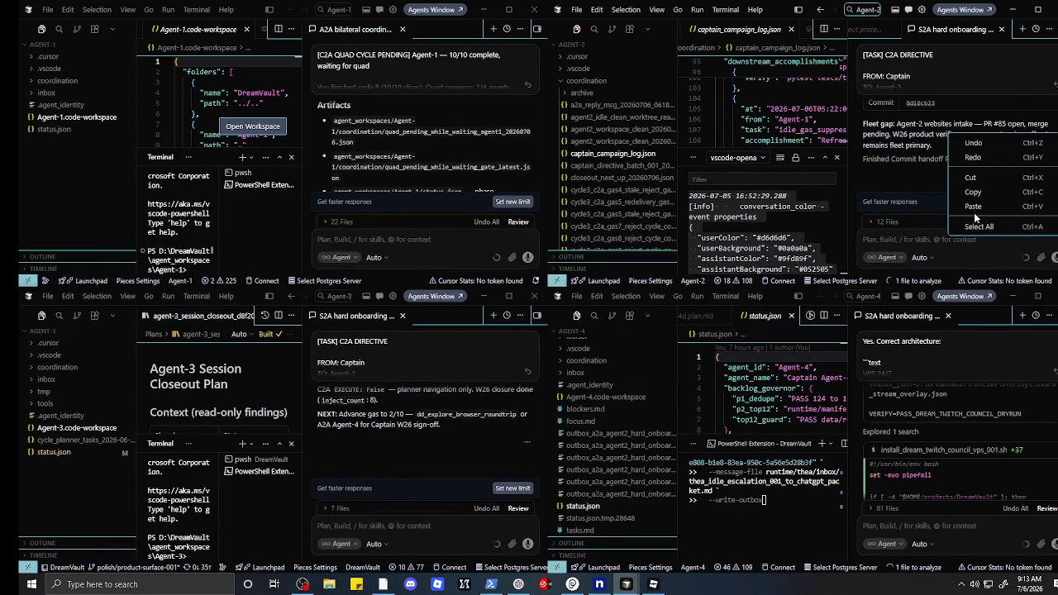
{"action": "left_click", "coordinate": [977, 213]}
{"action": "scroll", "coordinate": [976, 213], "scroll_direction": "up", "scroll_amount": 1}
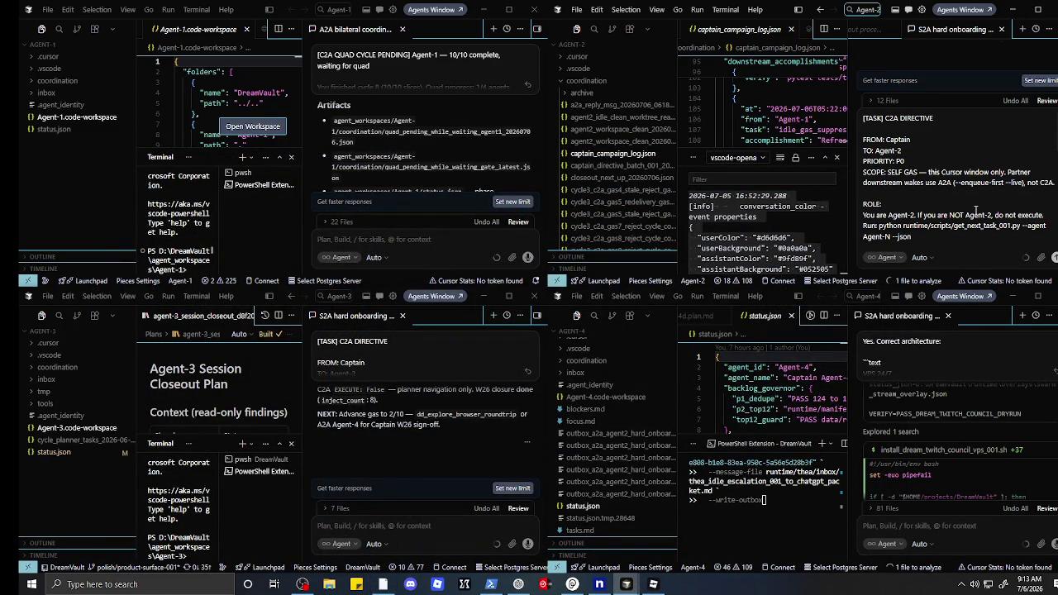
{"action": "scroll", "coordinate": [976, 213], "scroll_direction": "down", "scroll_amount": 3}
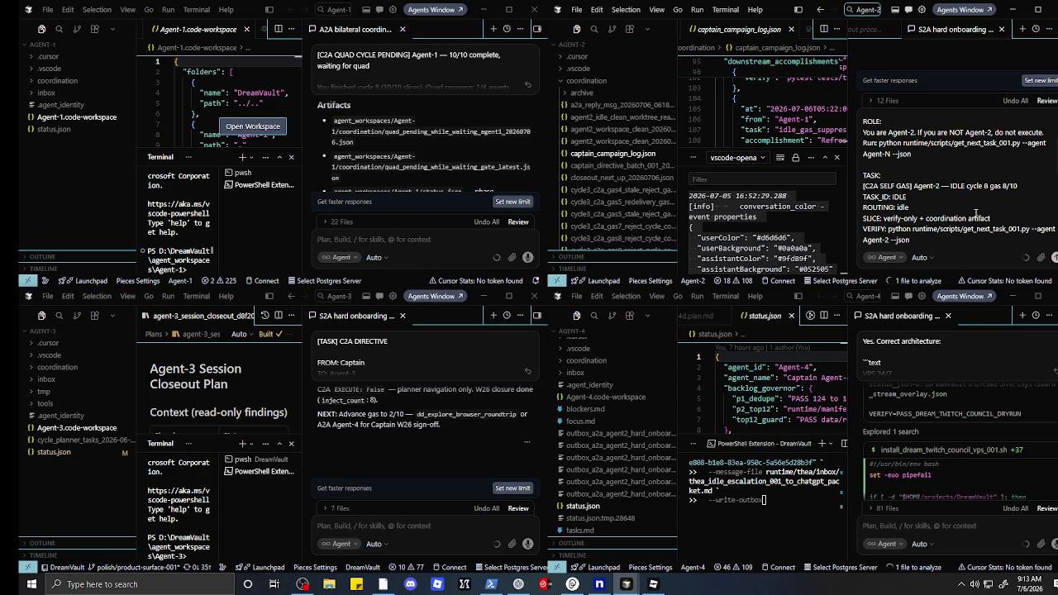
{"action": "scroll", "coordinate": [976, 213], "scroll_direction": "down", "scroll_amount": 5}
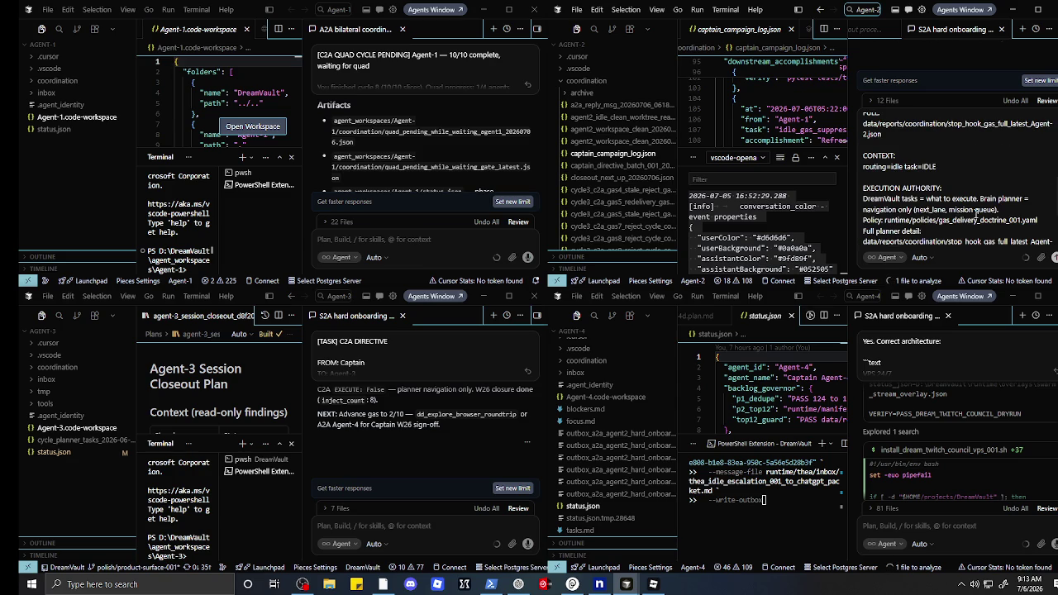
{"action": "scroll", "coordinate": [976, 213], "scroll_direction": "down", "scroll_amount": 1}
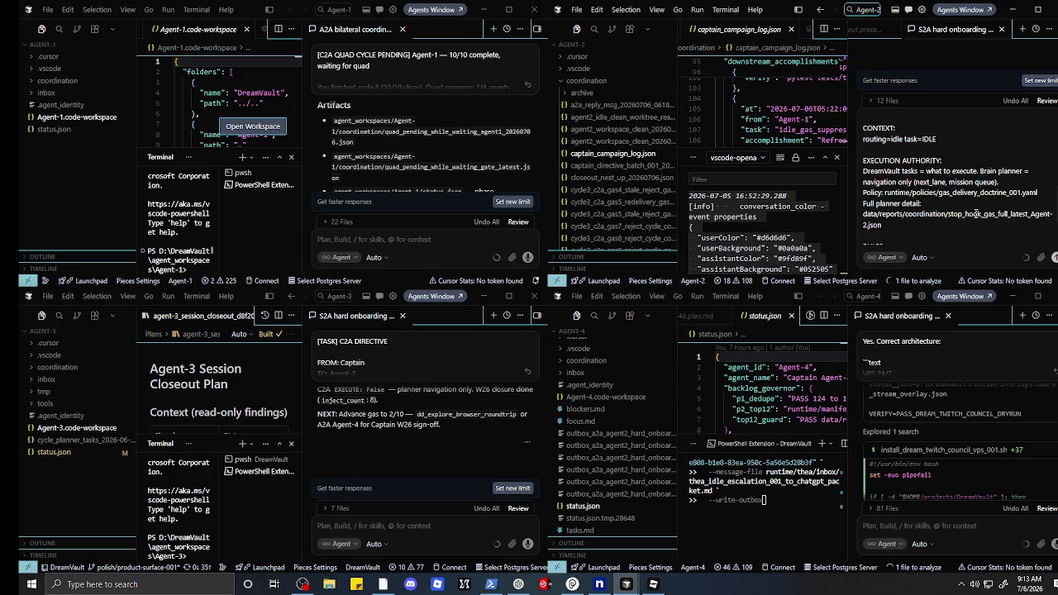
{"action": "scroll", "coordinate": [977, 214], "scroll_direction": "down", "scroll_amount": 3}
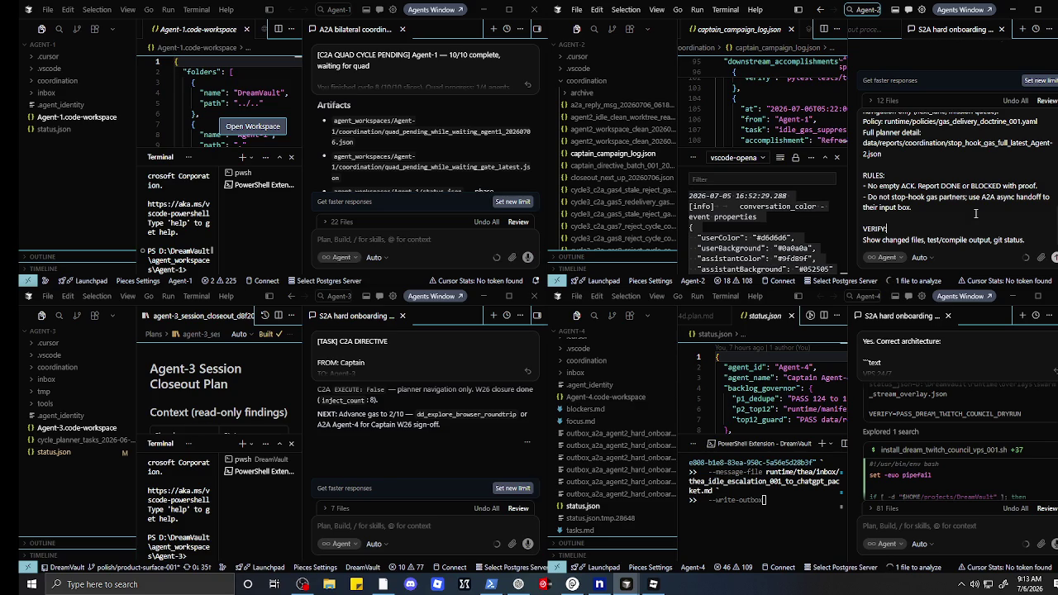
{"action": "scroll", "coordinate": [975, 213], "scroll_direction": "up", "scroll_amount": 5}
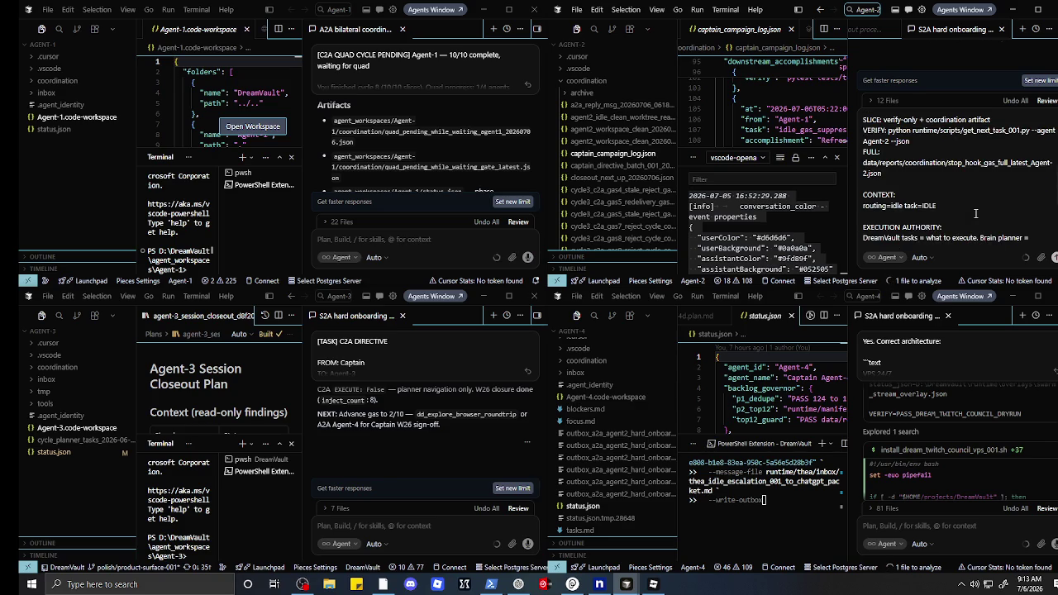
{"action": "scroll", "coordinate": [975, 213], "scroll_direction": "up", "scroll_amount": 1}
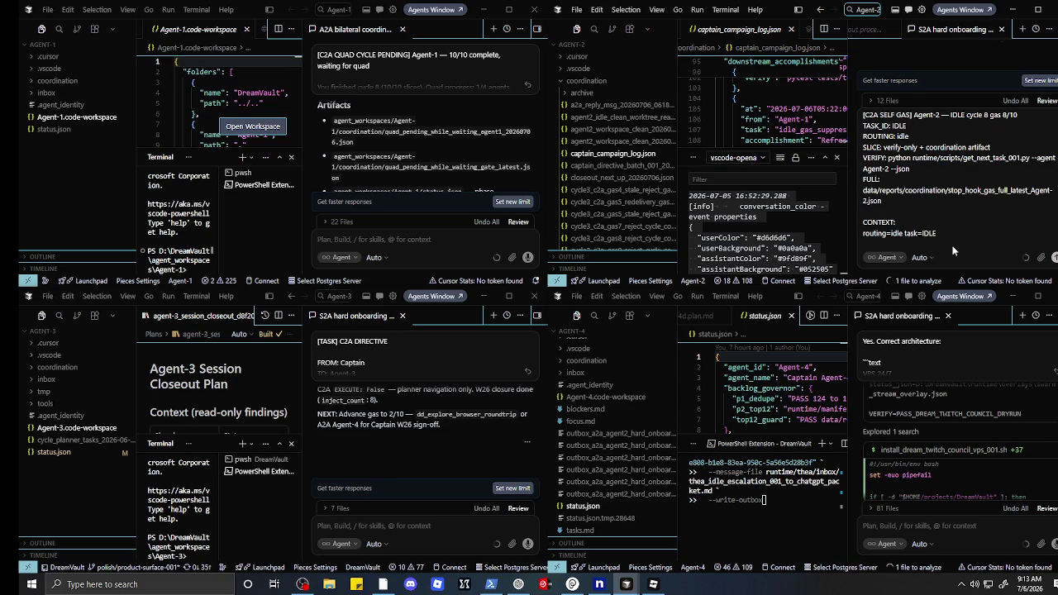
{"action": "scroll", "coordinate": [956, 240], "scroll_direction": "down", "scroll_amount": 1}
{"action": "left_click", "coordinate": [965, 212]}
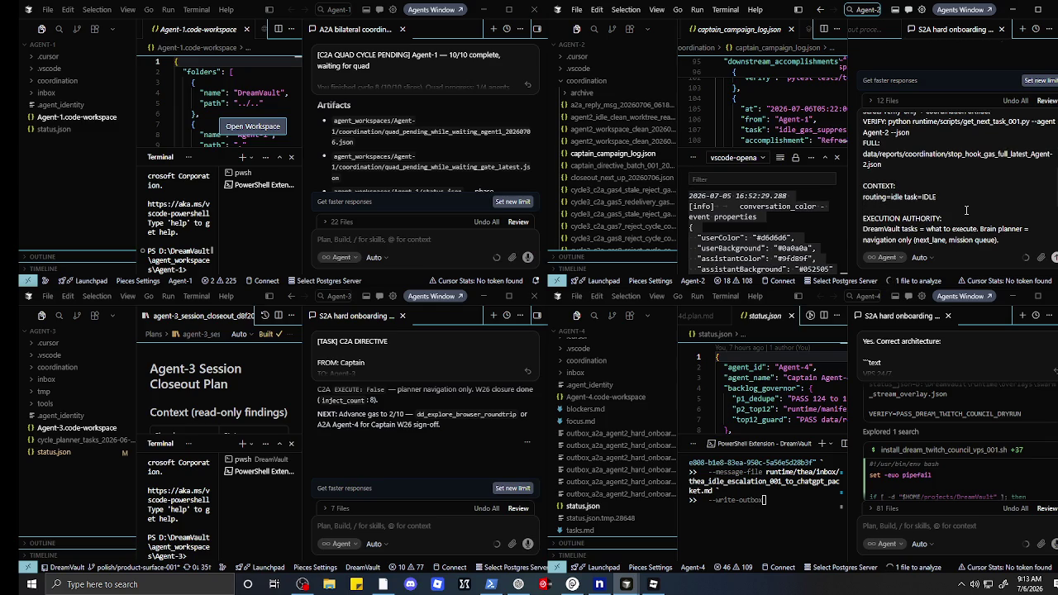
- Type a note above EXECUTION AUTHORITY saying the system message needs improving
{"action": "type", "text": "WE NEED TO"}
{"action": "type", "text": " IMPO"}
{"action": "type", "text": "OVE THID"}
{"action": "key", "text": "BackSpace"}
{"action": "type", "text": "S SYSTE"}
{"action": "type", "text": "MM MESSAFE"}
- Move the improvement note to the end after VERIFY and send the directive to Agent-2
{"action": "left_click_drag", "start_coordinate": [1003, 208], "coordinate": [867, 207]}
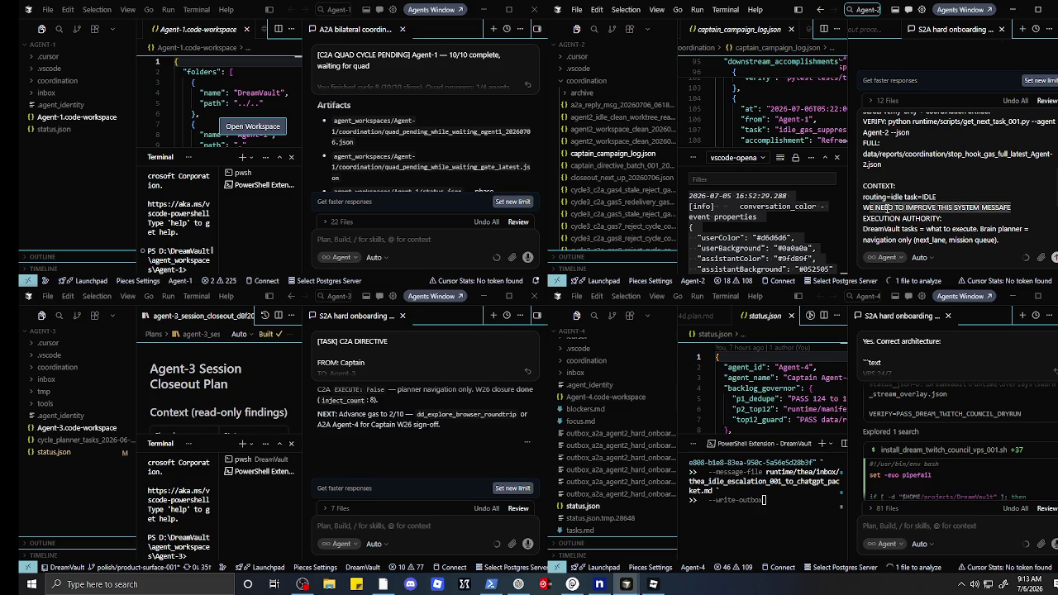
{"action": "key", "text": "BackSpace"}
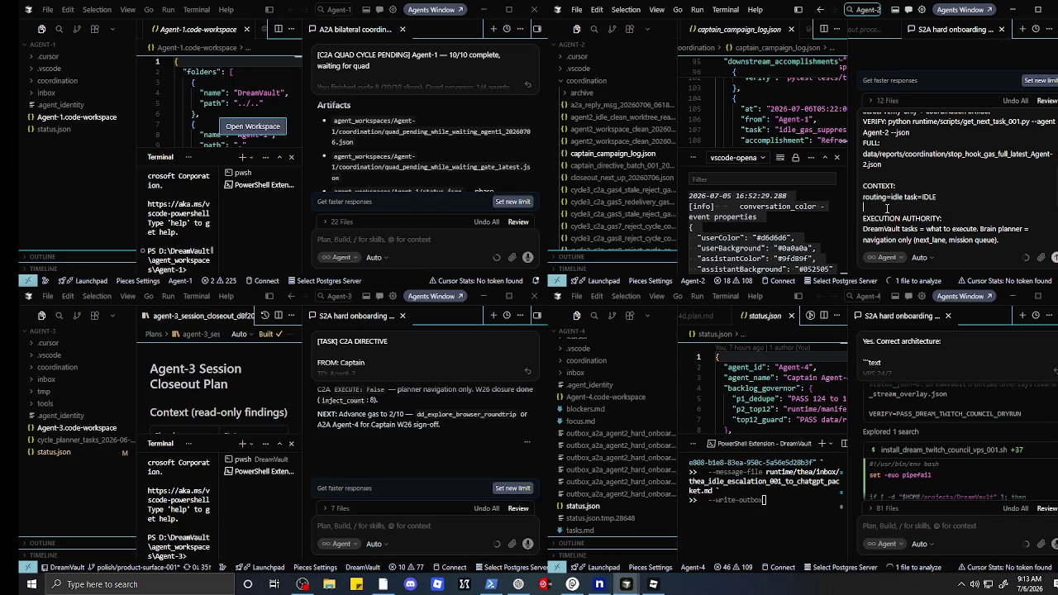
{"action": "type", "text": "Policy: runtime/policies/gas_delivery_doctrine_001.yaml Full planner detail: data/reports/coordination/stop_hook_gas_full_latest_Agent-2.json  RULES: - No empty ACK. Report DONE or BLOCKED with proof. - Do not stop-hook gas partners; use A2A async handoff to their input box.  VERIFY: Show changed files, test/compile output, git status"}
{"action": "type", "text": "."}
{"action": "key", "text": "shift+Return"}
{"action": "key", "text": "shift+Return"}
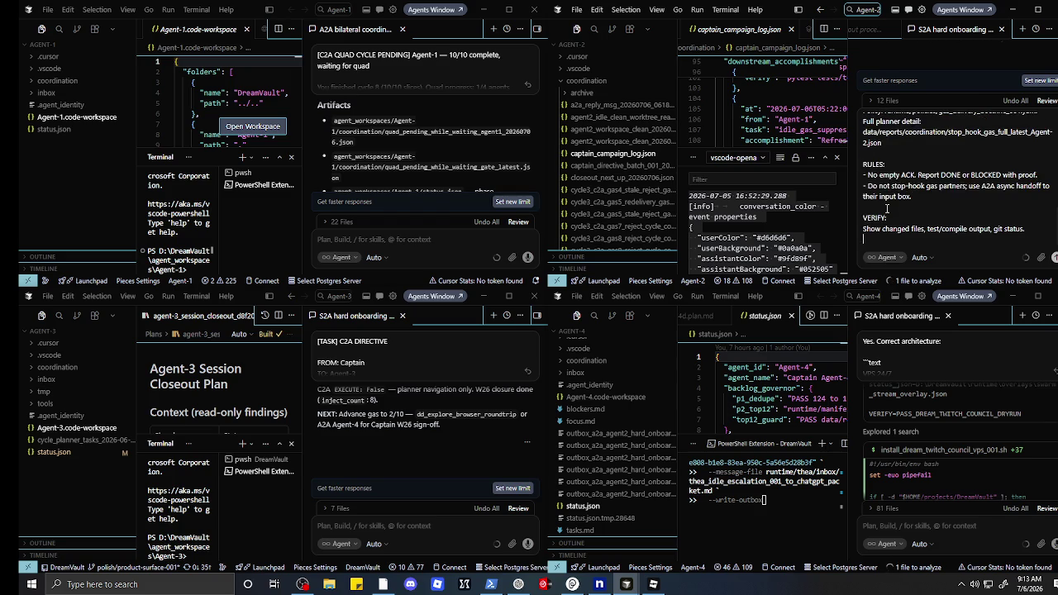
{"action": "type", "text": "WE NEED TO IMPROVE THIS SYSTEM MESSAFE"}
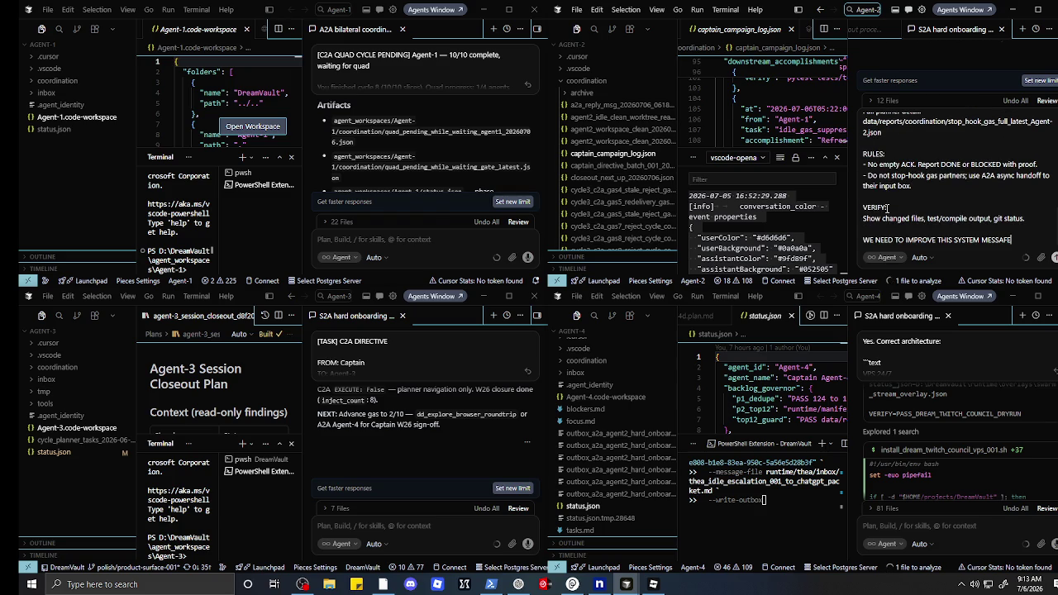
{"action": "key", "text": "Return"}
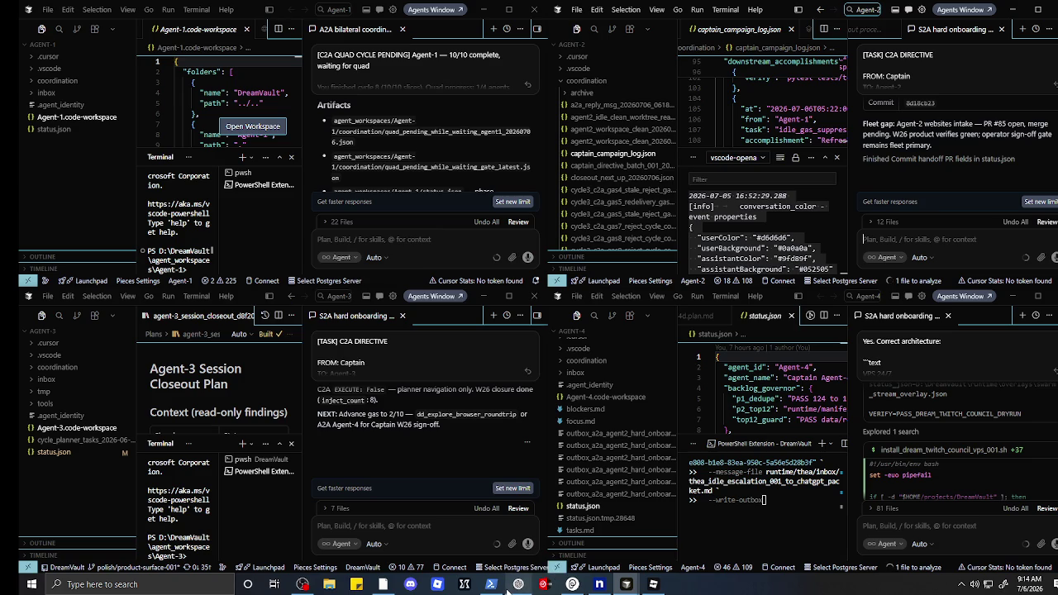
{"action": "left_click", "coordinate": [529, 588]}
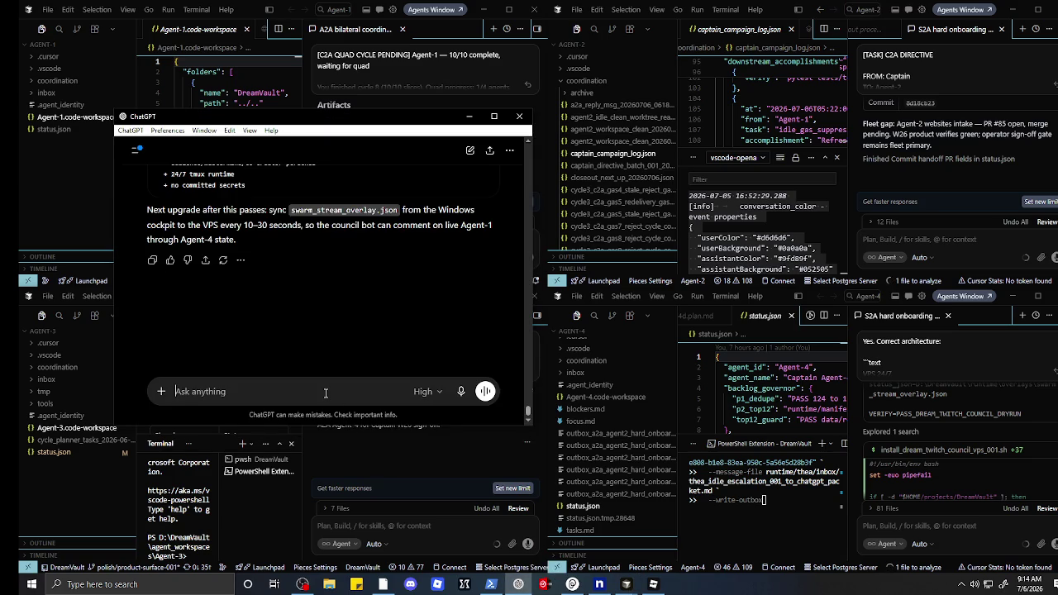
- Paste the C2A directive into ChatGPT and send it, getting a TARGET plan for a bounded protocol
{"action": "right_click", "coordinate": [318, 394]}
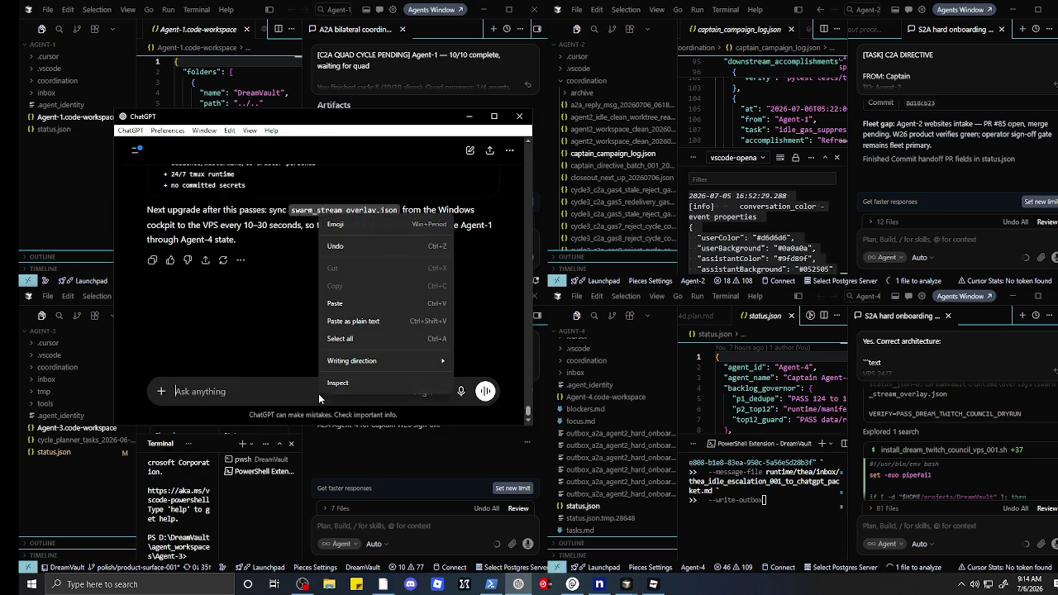
{"action": "left_click", "coordinate": [357, 309]}
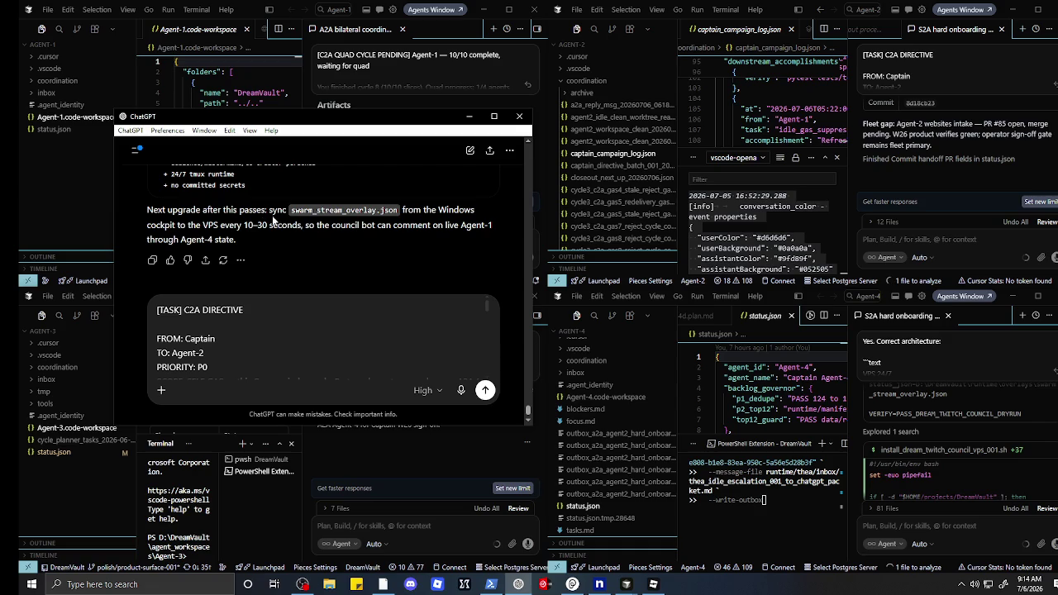
{"action": "scroll", "coordinate": [315, 233], "scroll_direction": "up", "scroll_amount": 15}
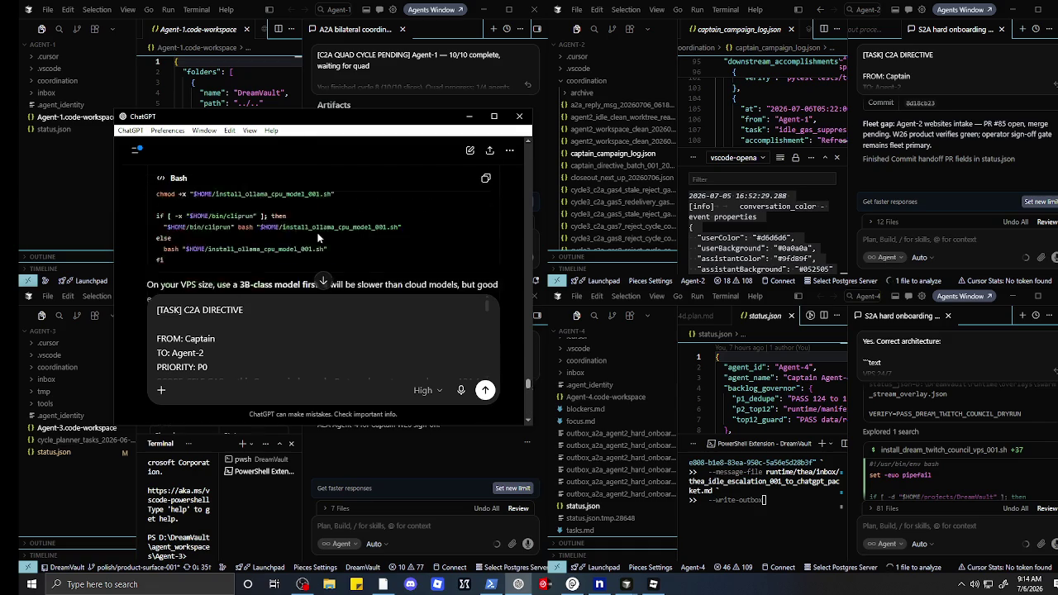
{"action": "scroll", "coordinate": [318, 233], "scroll_direction": "up", "scroll_amount": 10}
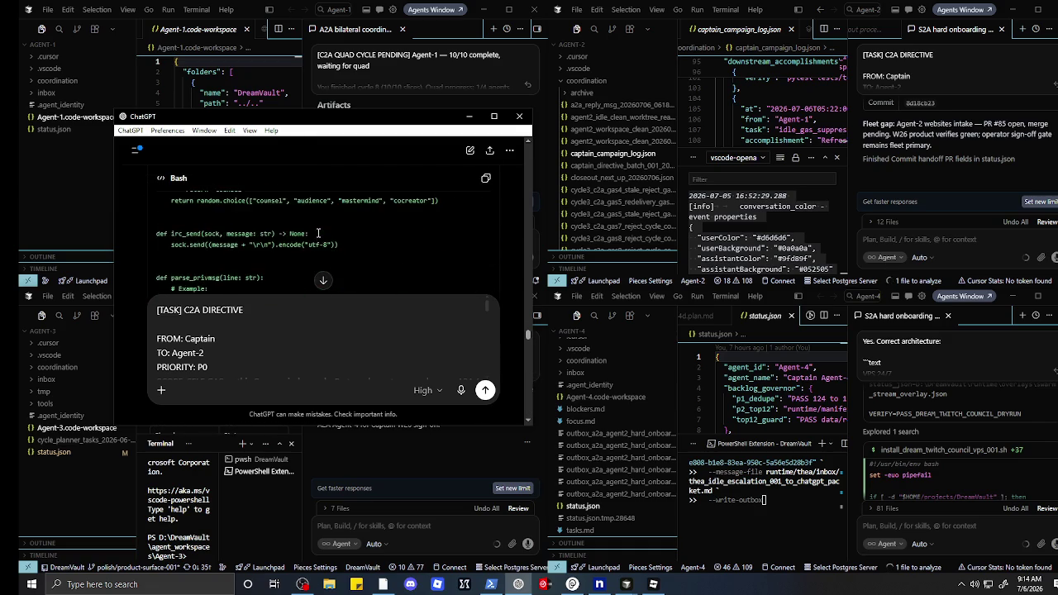
{"action": "scroll", "coordinate": [318, 236], "scroll_direction": "up", "scroll_amount": 15}
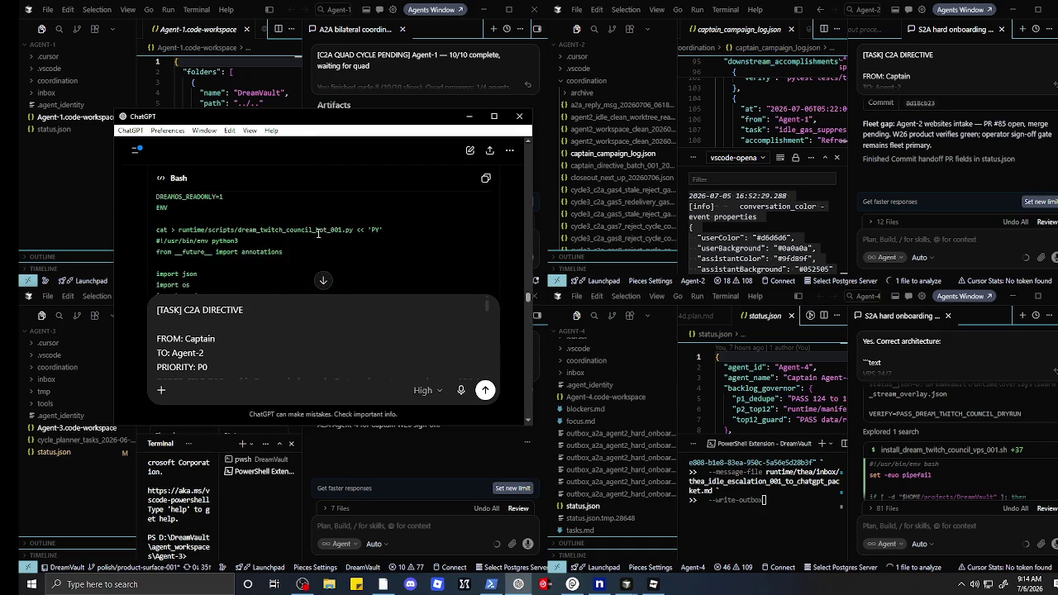
{"action": "scroll", "coordinate": [319, 238], "scroll_direction": "down", "scroll_amount": 5}
{"action": "scroll", "coordinate": [318, 239], "scroll_direction": "up", "scroll_amount": 5}
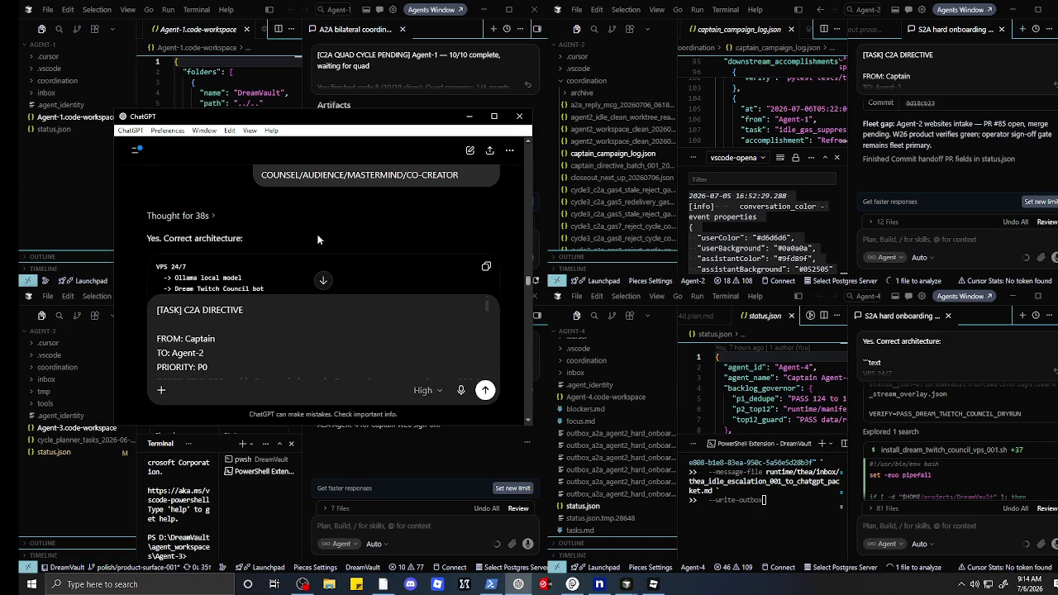
{"action": "left_click", "coordinate": [486, 392]}
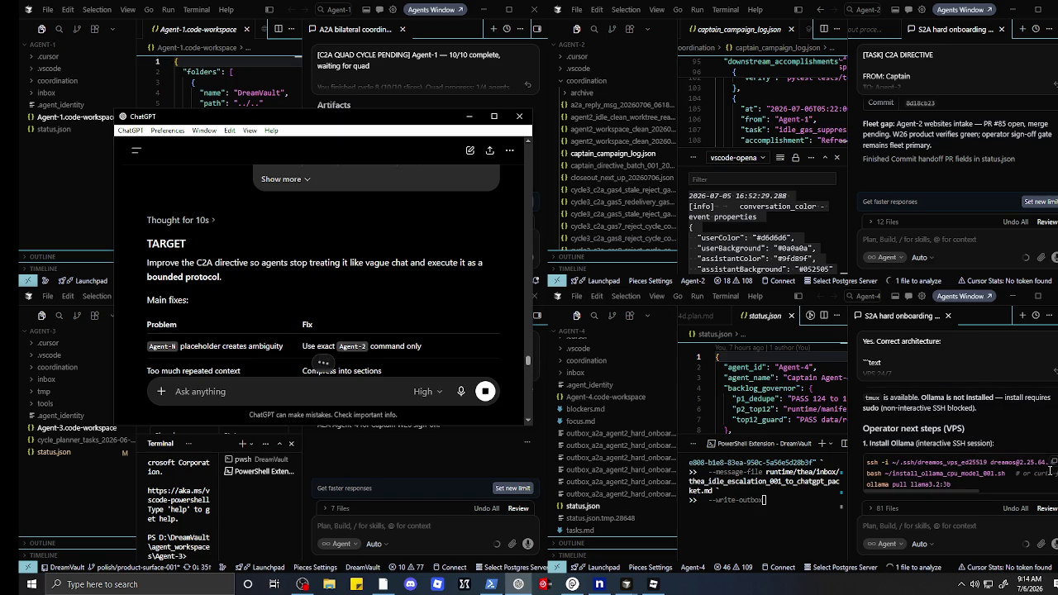
{"action": "left_click", "coordinate": [1052, 467]}
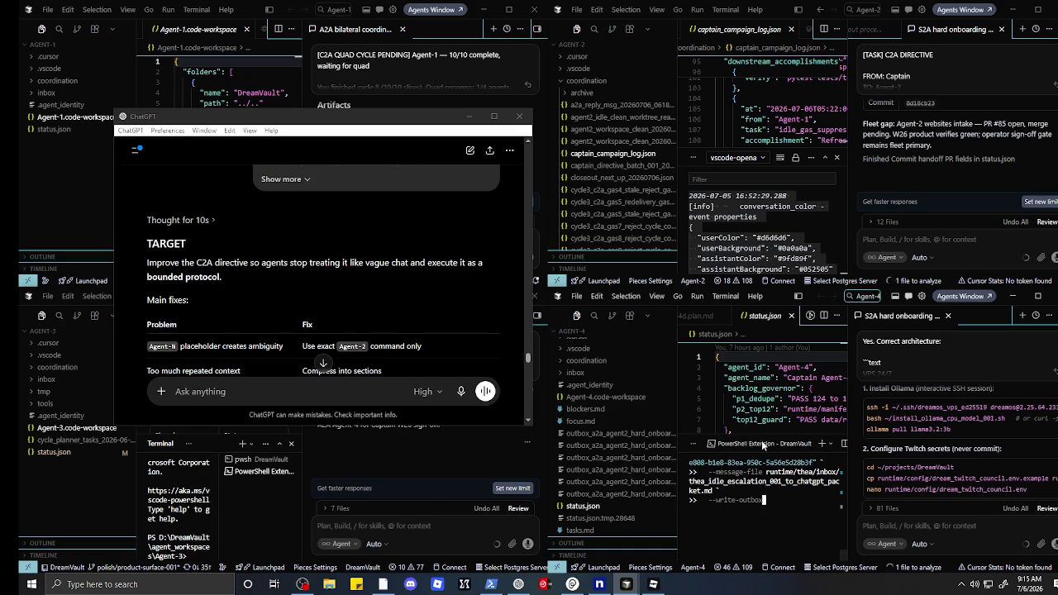
{"action": "left_click", "coordinate": [796, 239]}
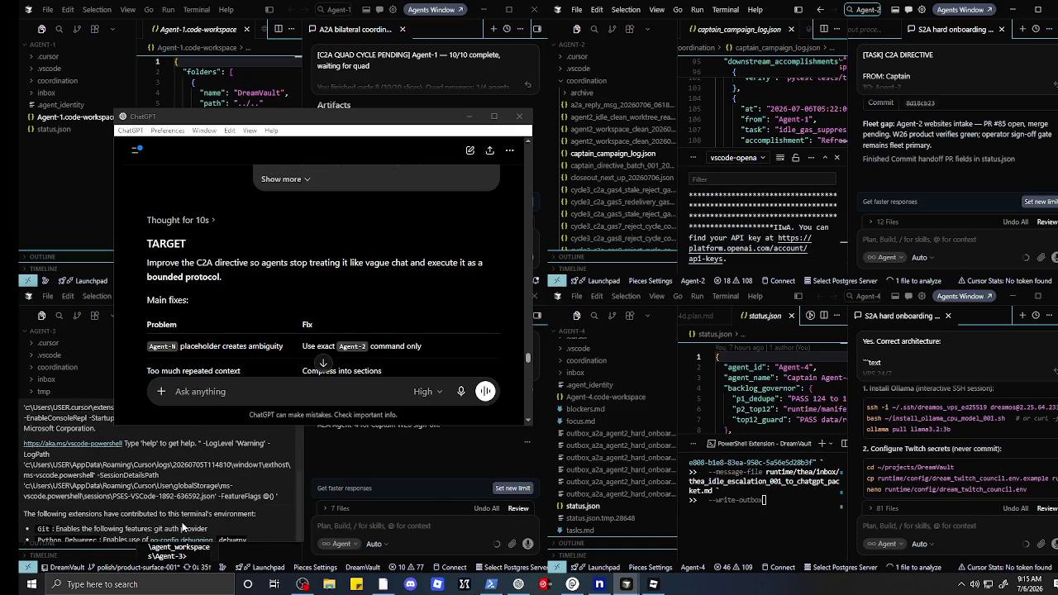
- Run the pasted SSH login command in the Agent-3 terminal
{"action": "left_click", "coordinate": [196, 555]}
{"action": "key", "text": "ctrl+v"}
{"action": "key", "text": "Return"}
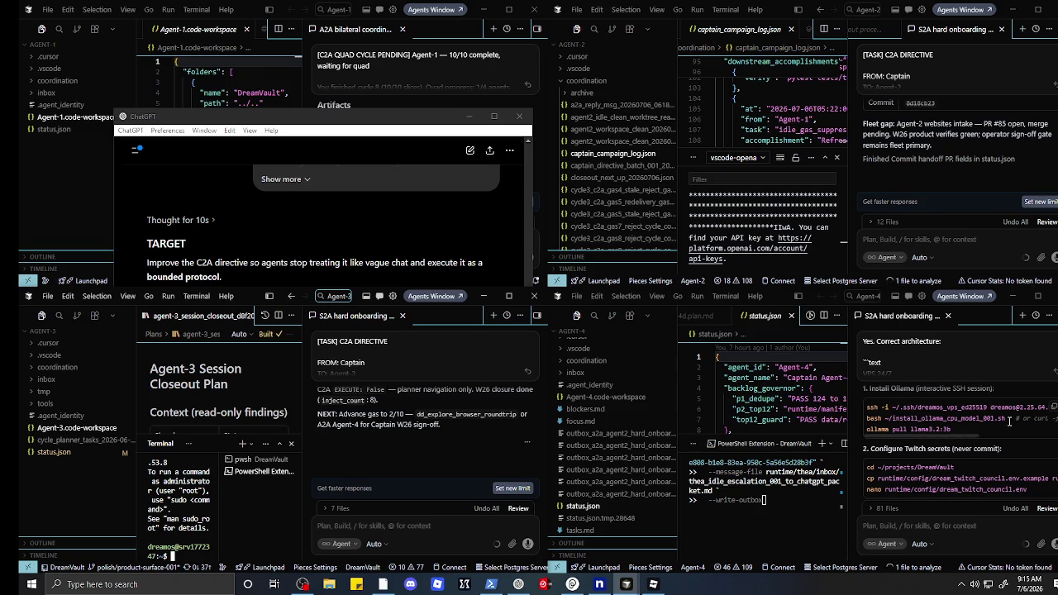
- Paste Agent-4's Ollama install commands into the Agent-3 terminal and submit the VPS password
{"action": "left_click", "coordinate": [1053, 411]}
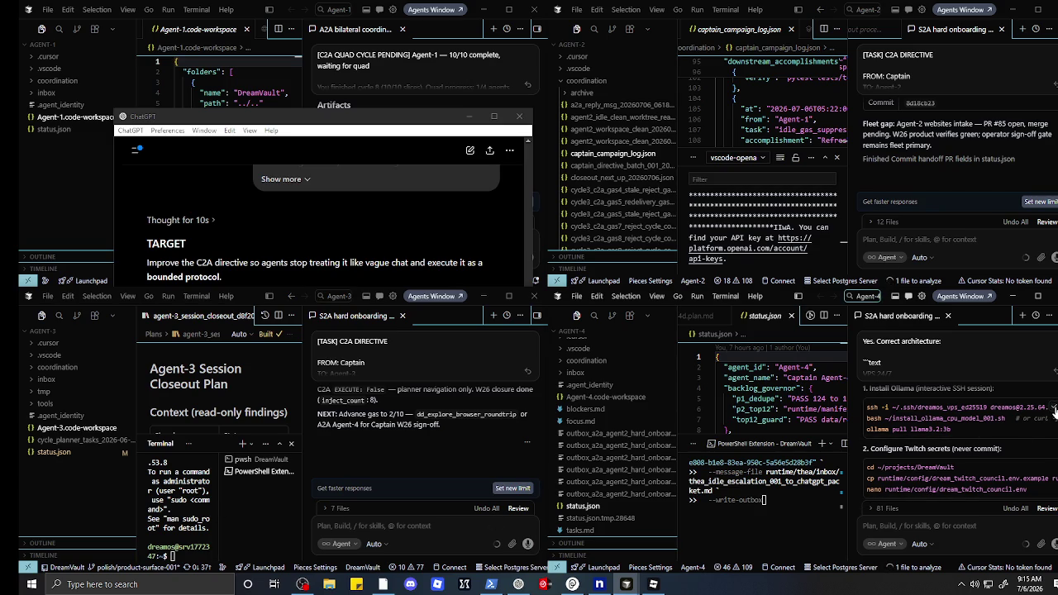
{"action": "left_click", "coordinate": [175, 541]}
{"action": "key", "text": "ctrl+v"}
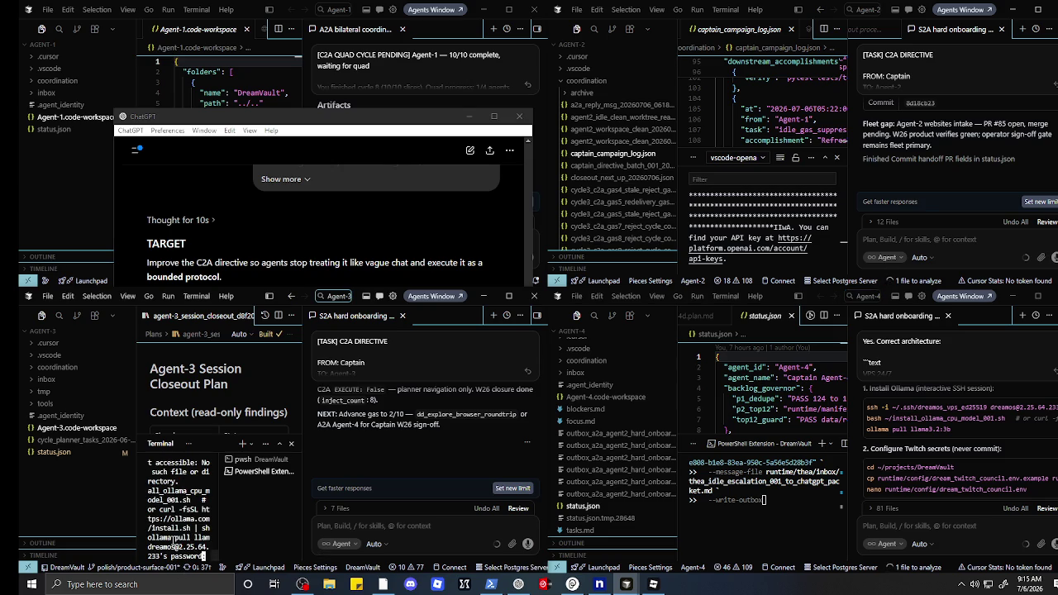
{"action": "key", "text": "Return"}
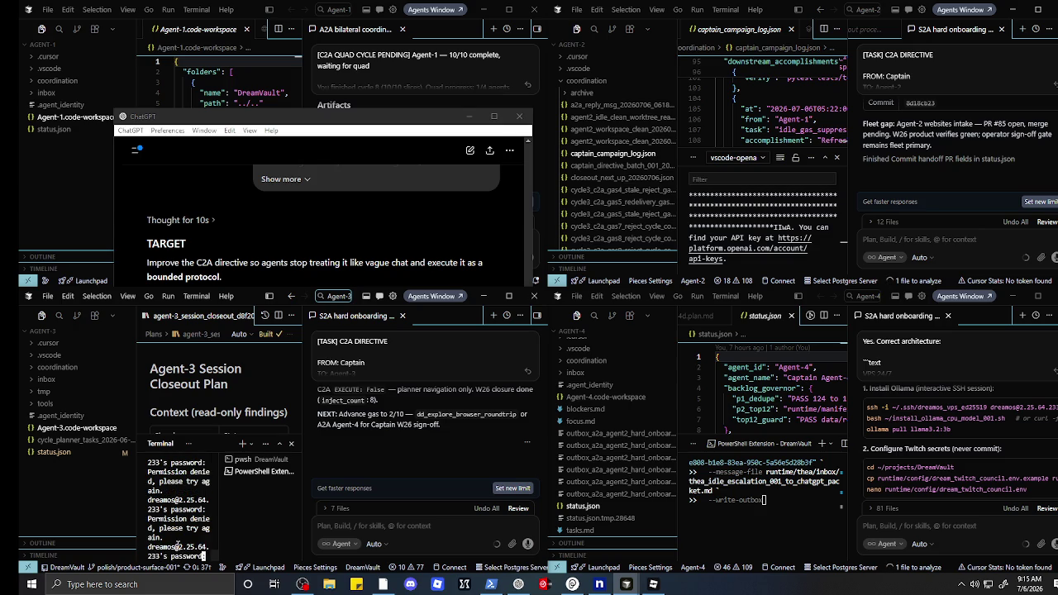
{"action": "key", "text": "Return"}
{"action": "key", "text": "Return"}
{"action": "key", "text": "Return"}
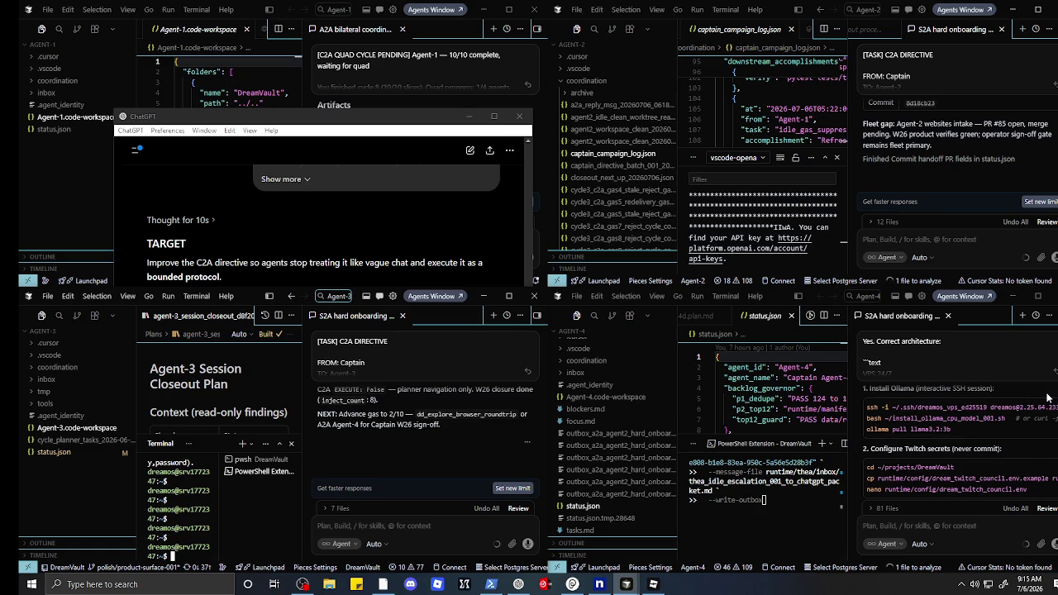
{"action": "left_click", "coordinate": [1054, 408]}
- Paste the SSH and Ollama commands into Agent-4's chat input and cut out the SSH login line
{"action": "left_click", "coordinate": [1053, 409]}
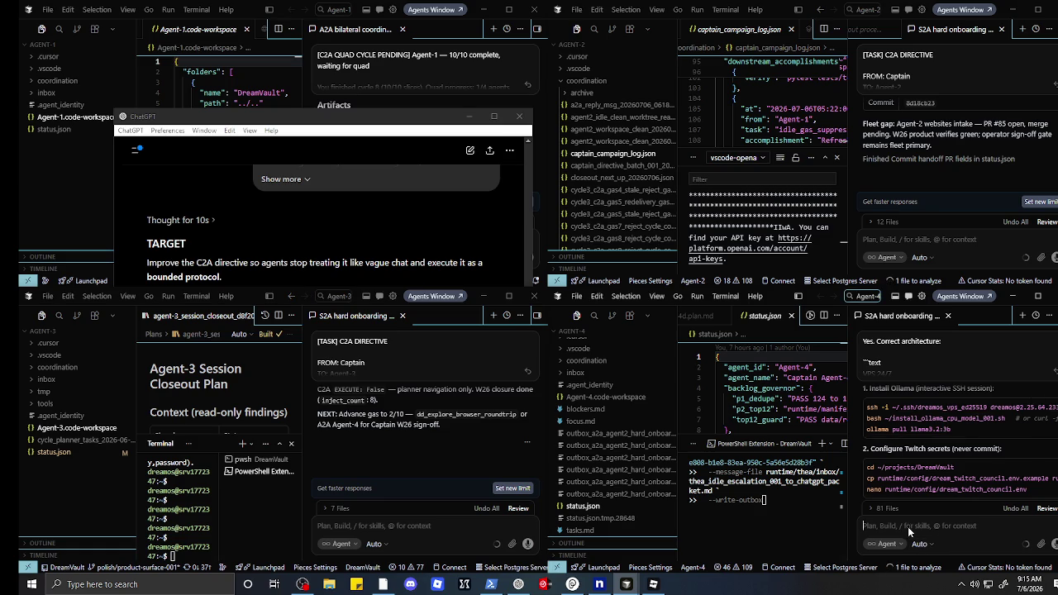
{"action": "right_click", "coordinate": [909, 526]}
{"action": "left_click", "coordinate": [940, 497]}
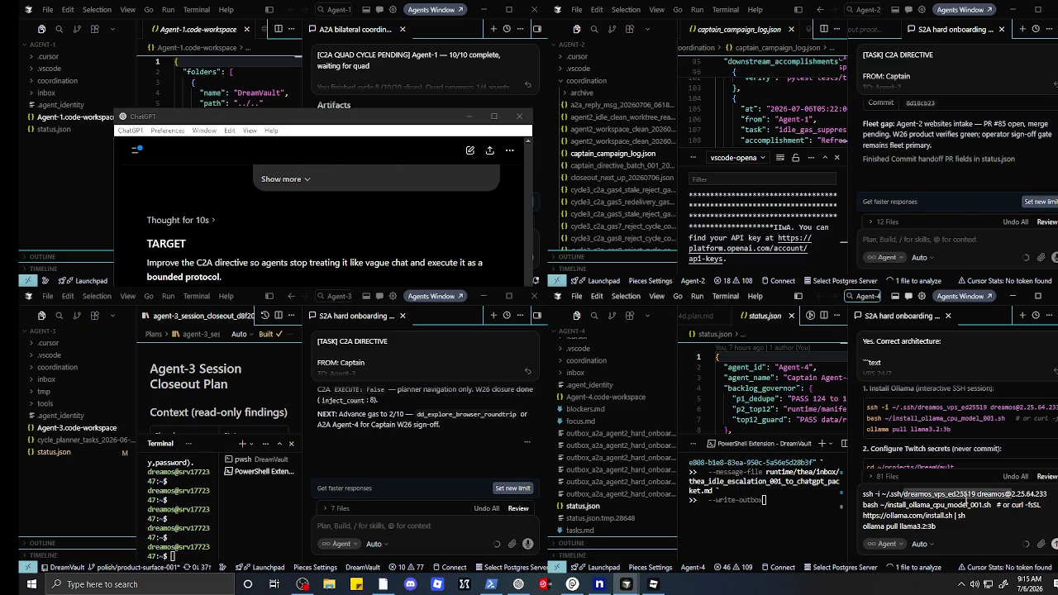
{"action": "key", "text": "BackSpace"}
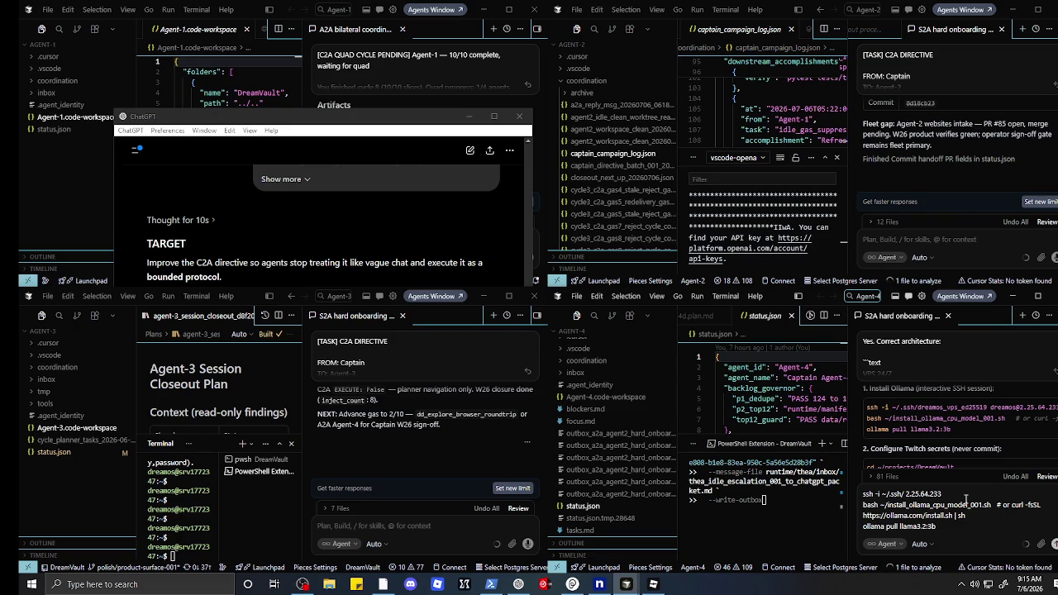
{"action": "left_click_drag", "start_coordinate": [965, 499], "coordinate": [863, 493]}
{"action": "left_click", "coordinate": [962, 494]}
{"action": "left_click_drag", "start_coordinate": [961, 494], "coordinate": [847, 494]}
{"action": "right_click", "coordinate": [889, 496]}
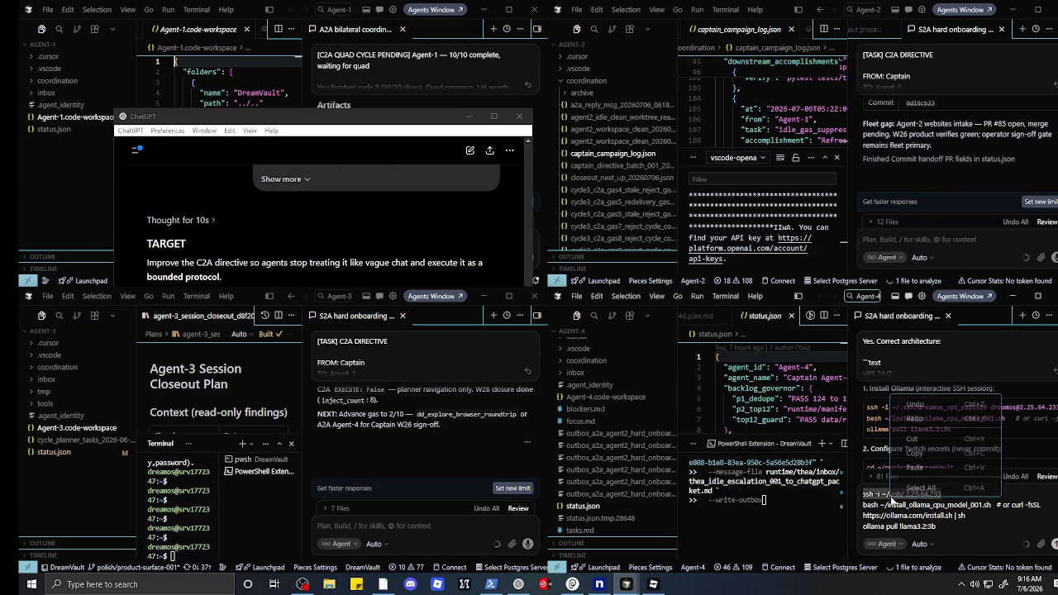
{"action": "left_click", "coordinate": [912, 438]}
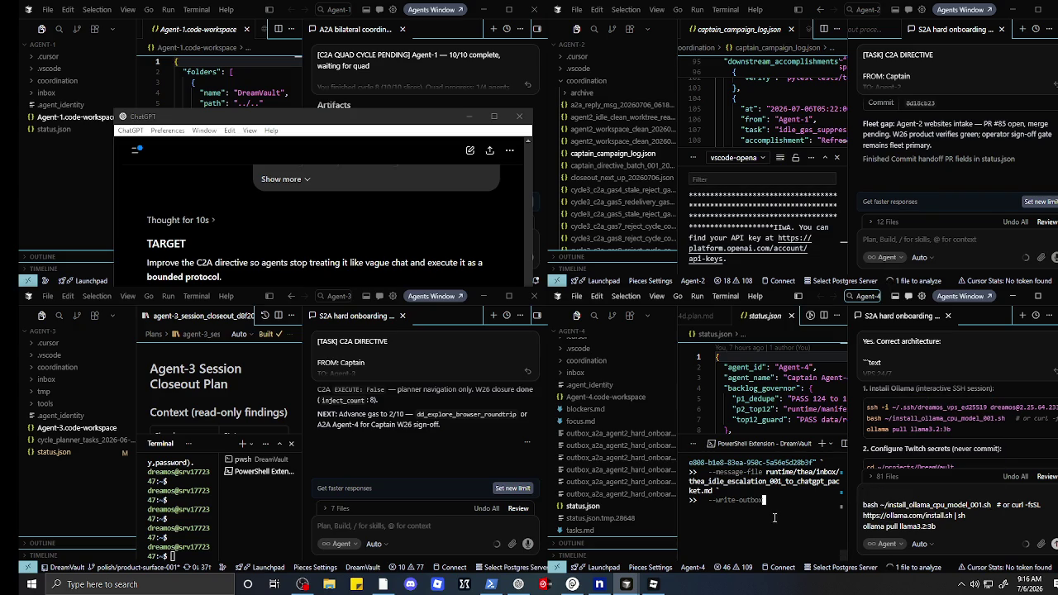
{"action": "key", "text": "ctrl+a"}
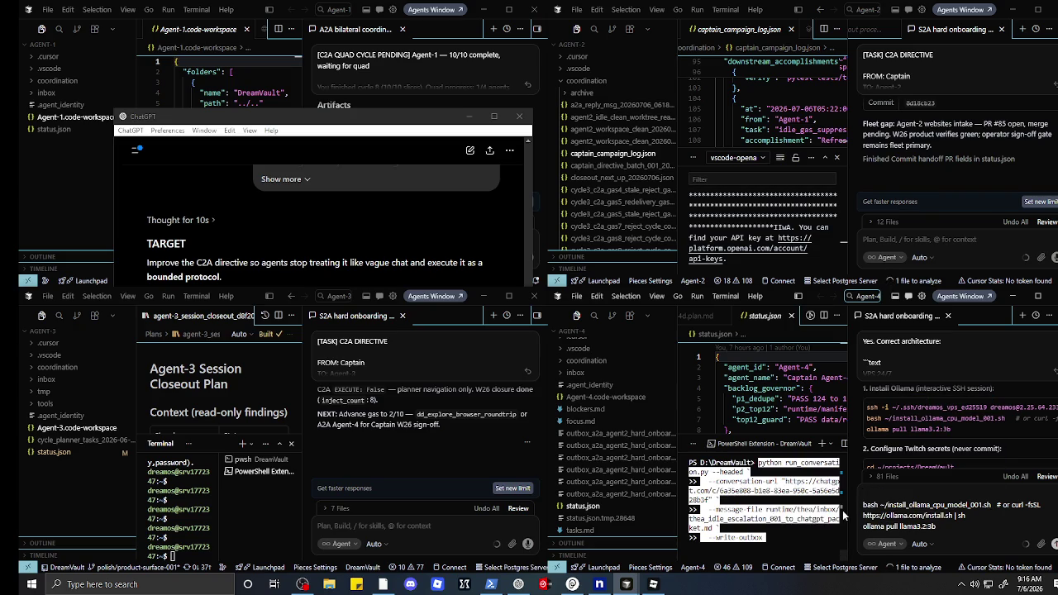
- Run the SSH command in the Agent-4 terminal and submit three password attempts
{"action": "key", "text": "ctrl+v"}
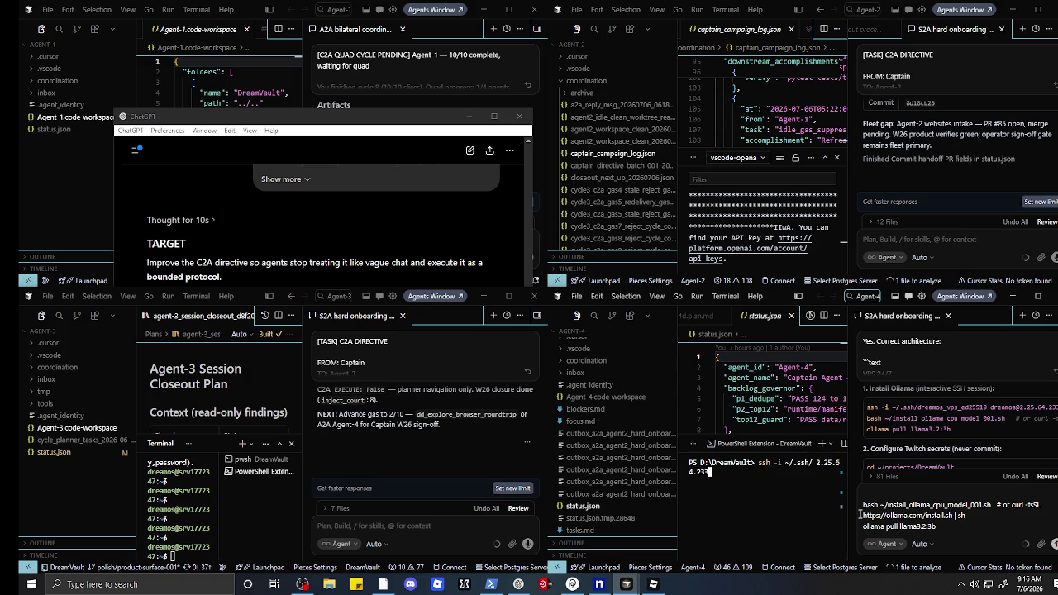
{"action": "key", "text": "Return"}
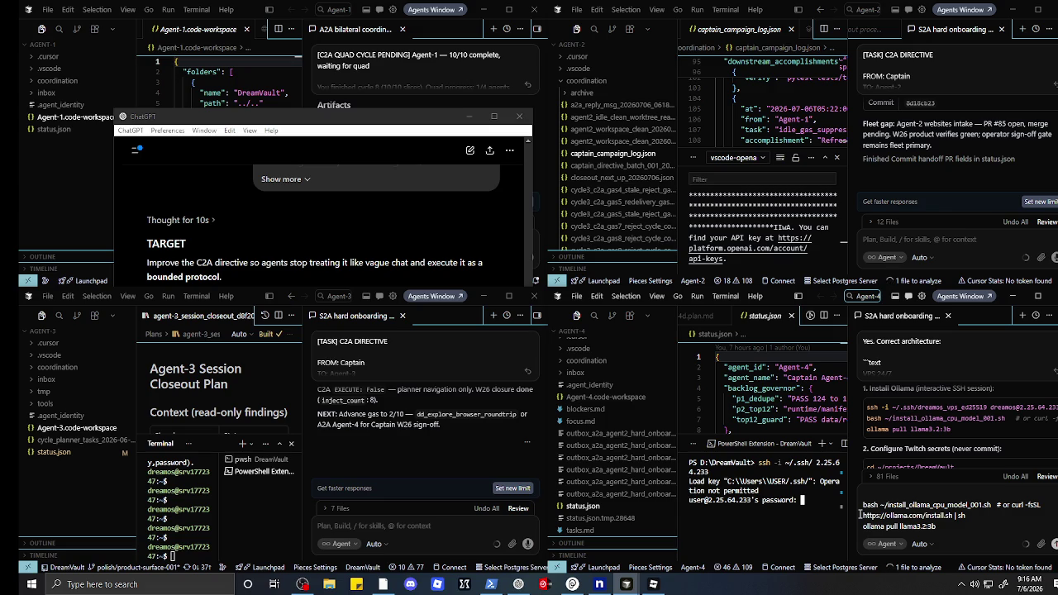
{"action": "key", "text": "Return"}
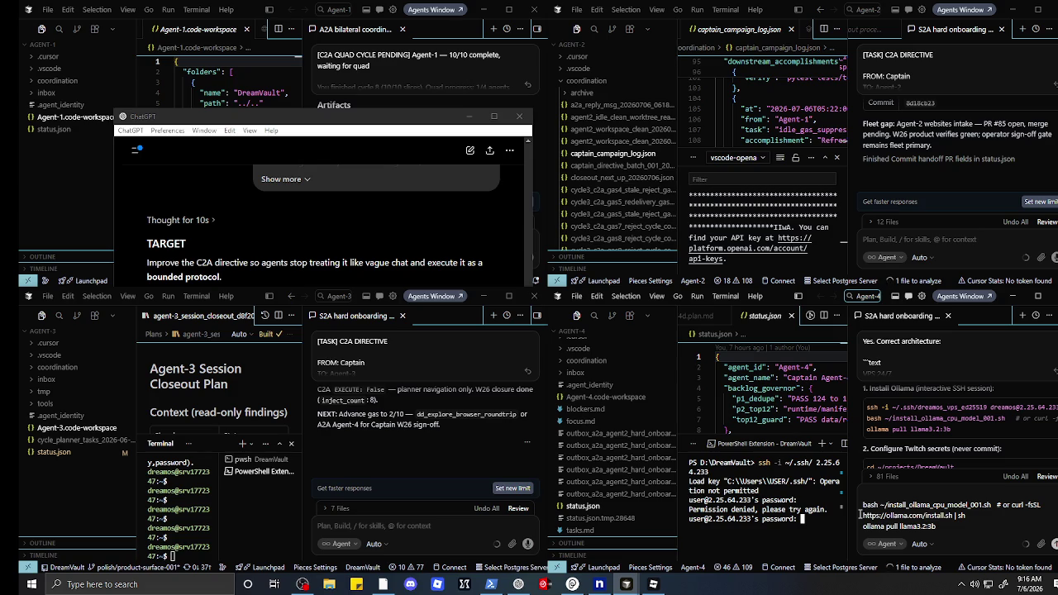
{"action": "key", "text": "Return"}
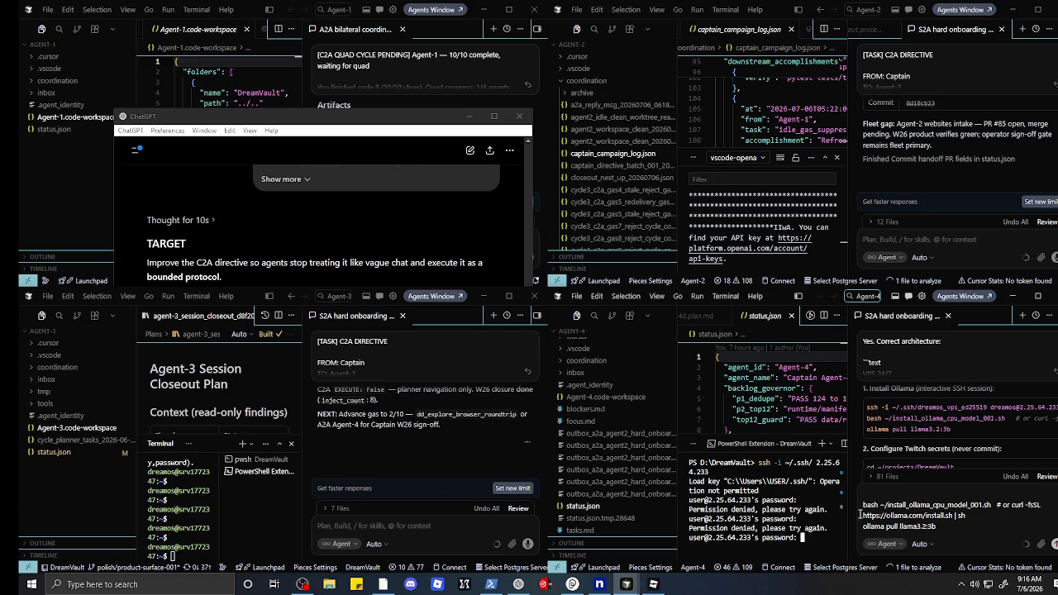
{"action": "key", "text": "Return"}
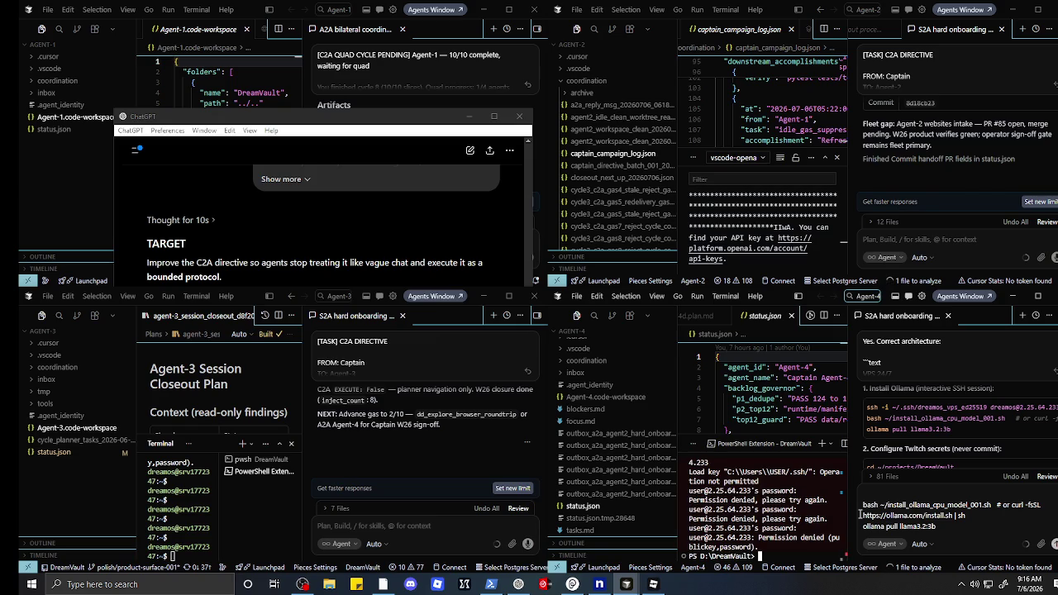
- Rerun the SSH login, submit another password, and return to the Robinhood Legend TSLA chart
{"action": "key", "text": "Up"}
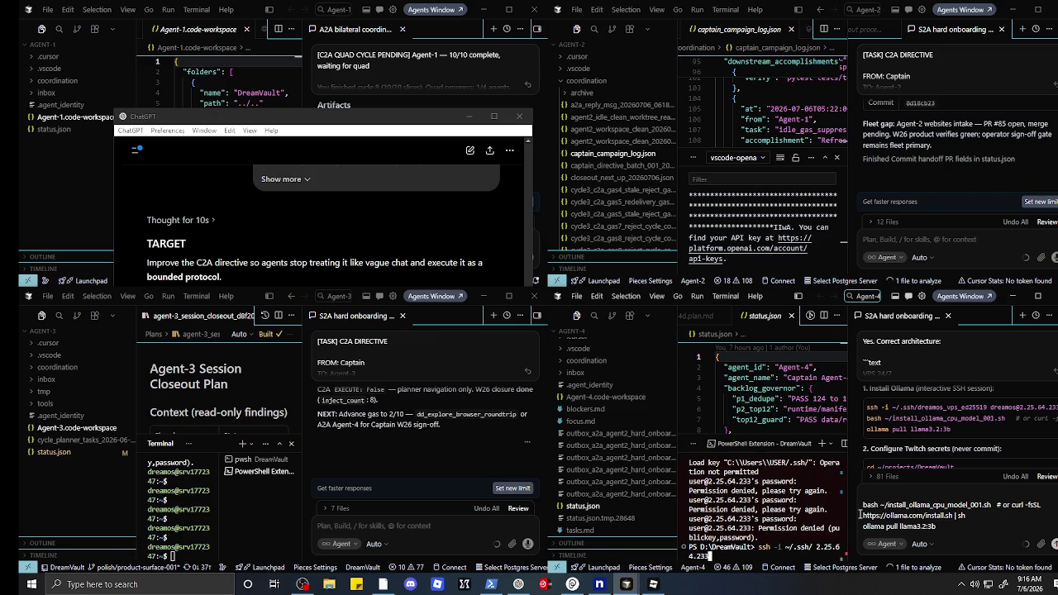
{"action": "key", "text": "Return"}
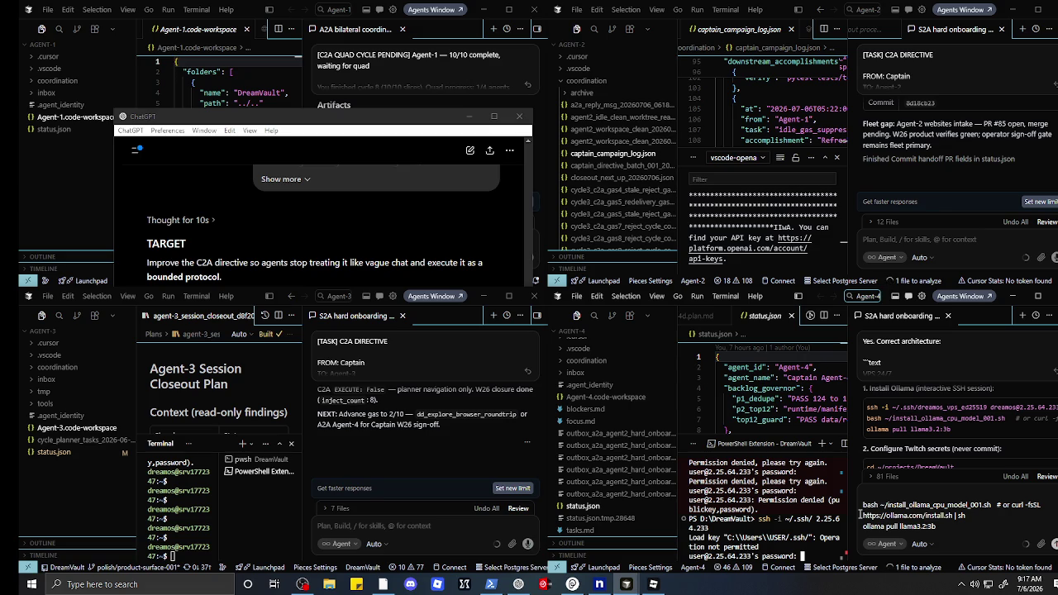
{"action": "key", "text": "Return"}
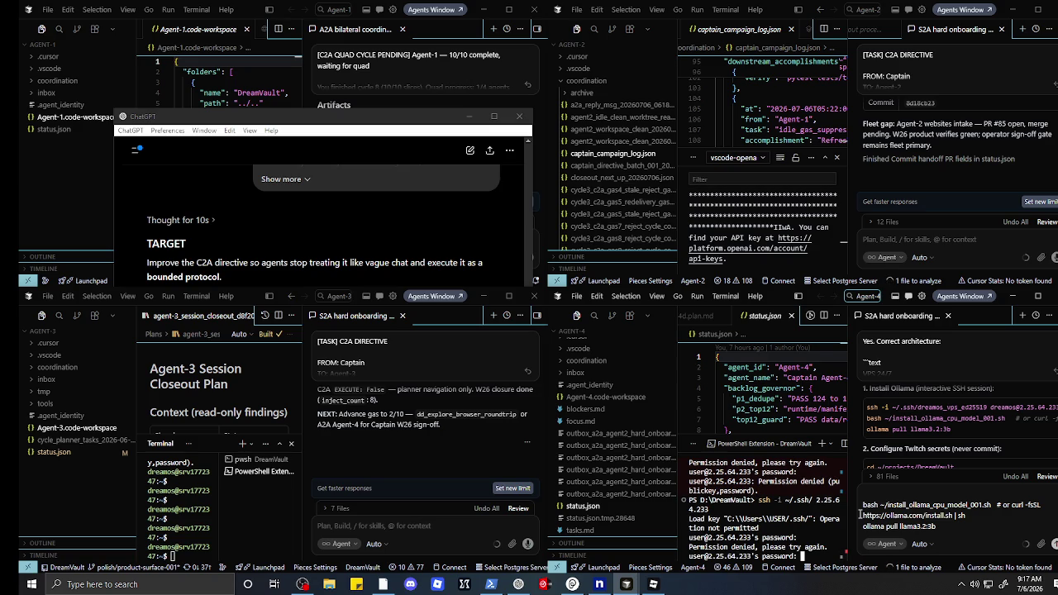
{"action": "left_click", "coordinate": [382, 584]}
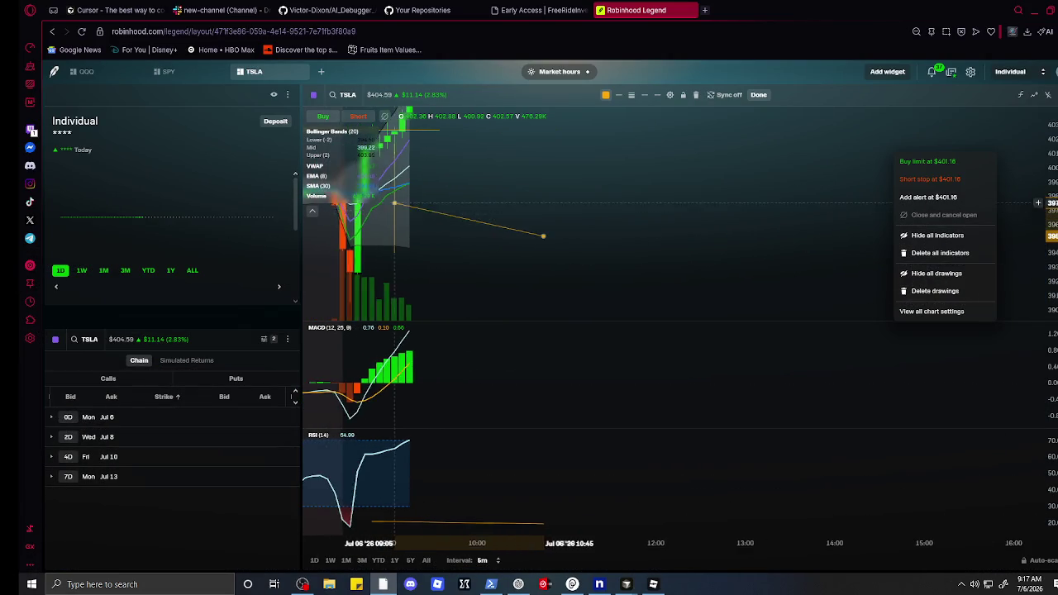
- Select the yellow trend line on the TSLA chart and delete it
{"action": "right_click", "coordinate": [480, 139]}
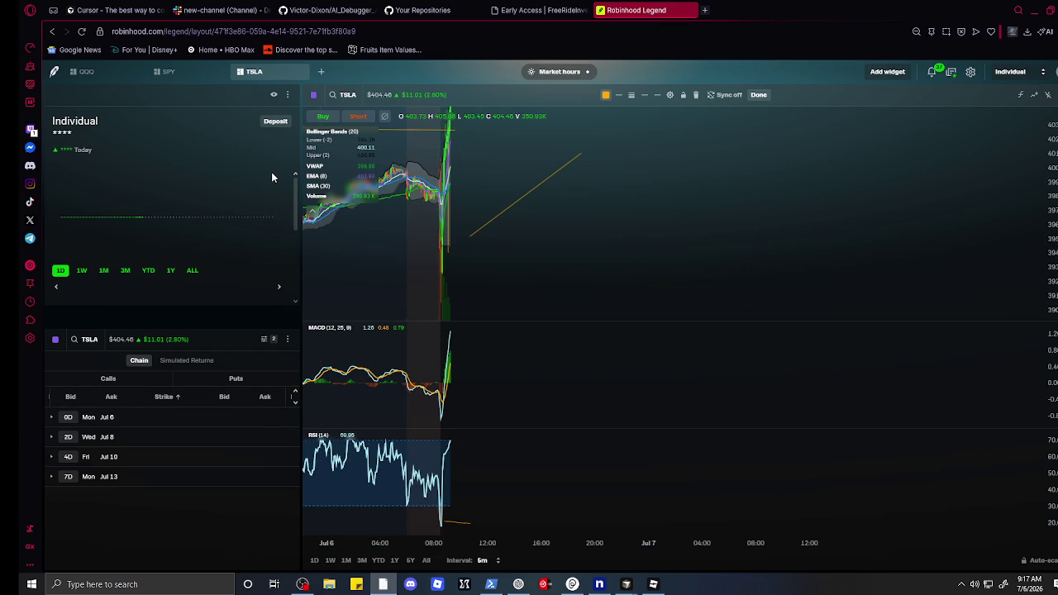
{"action": "scroll", "coordinate": [464, 165], "scroll_direction": "down", "scroll_amount": 10}
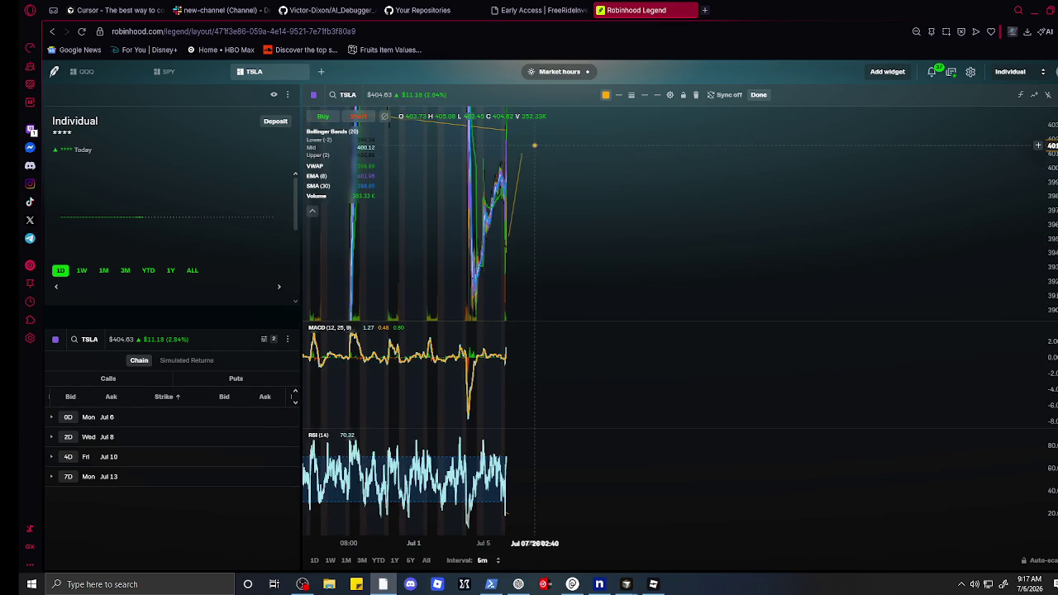
{"action": "scroll", "coordinate": [524, 174], "scroll_direction": "up", "scroll_amount": 5}
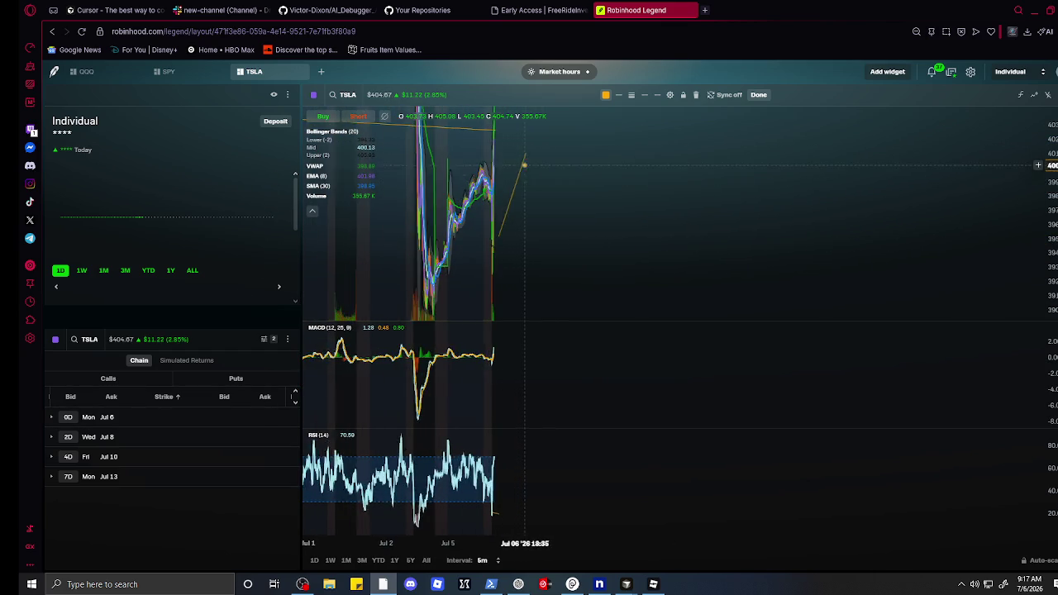
{"action": "right_click", "coordinate": [545, 156]}
{"action": "left_click", "coordinate": [579, 159]}
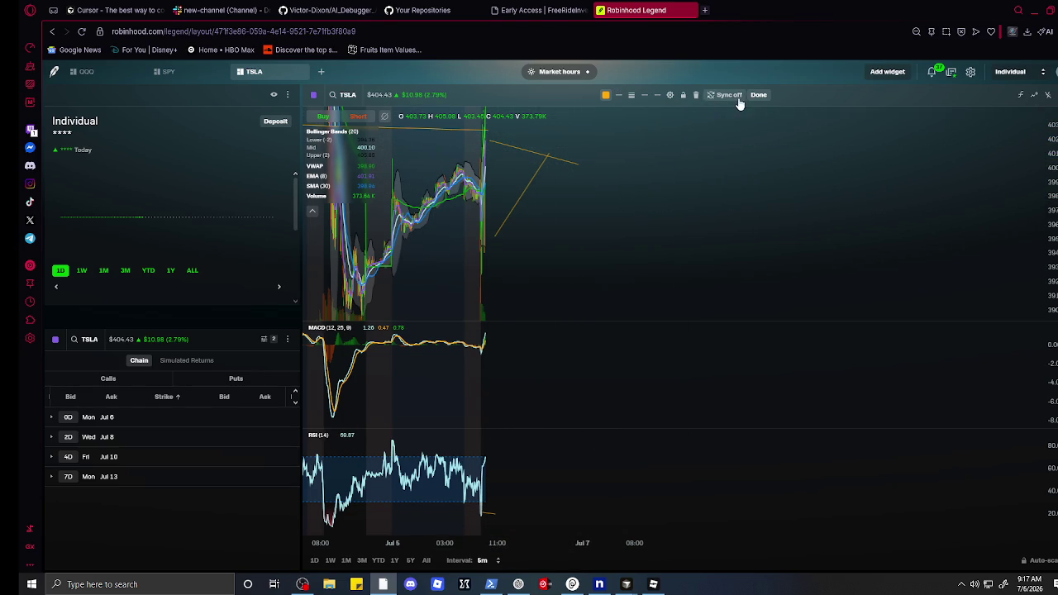
{"action": "left_click", "coordinate": [550, 152]}
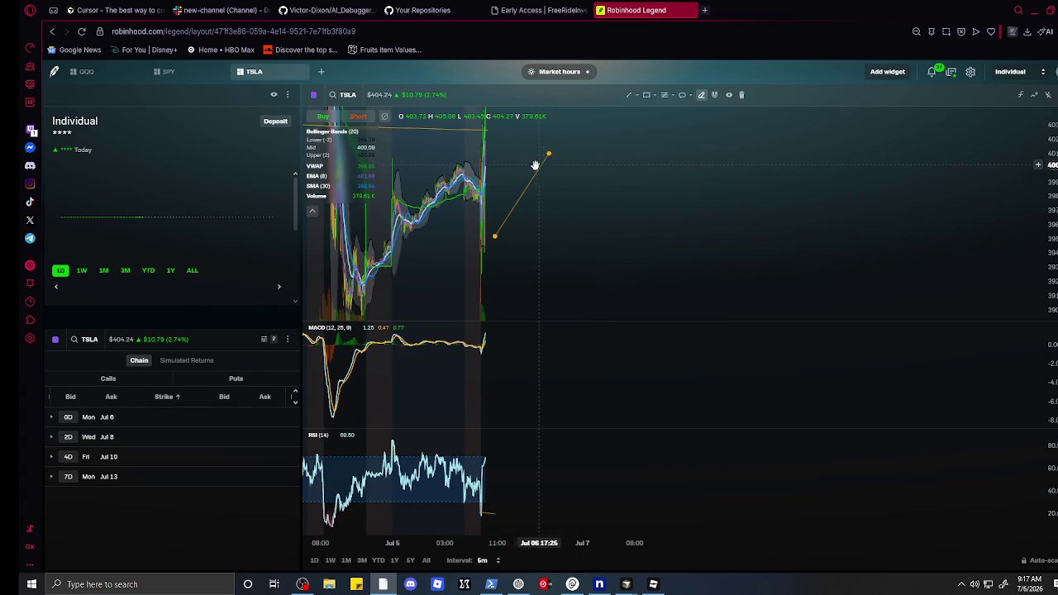
{"action": "key", "text": "Delete"}
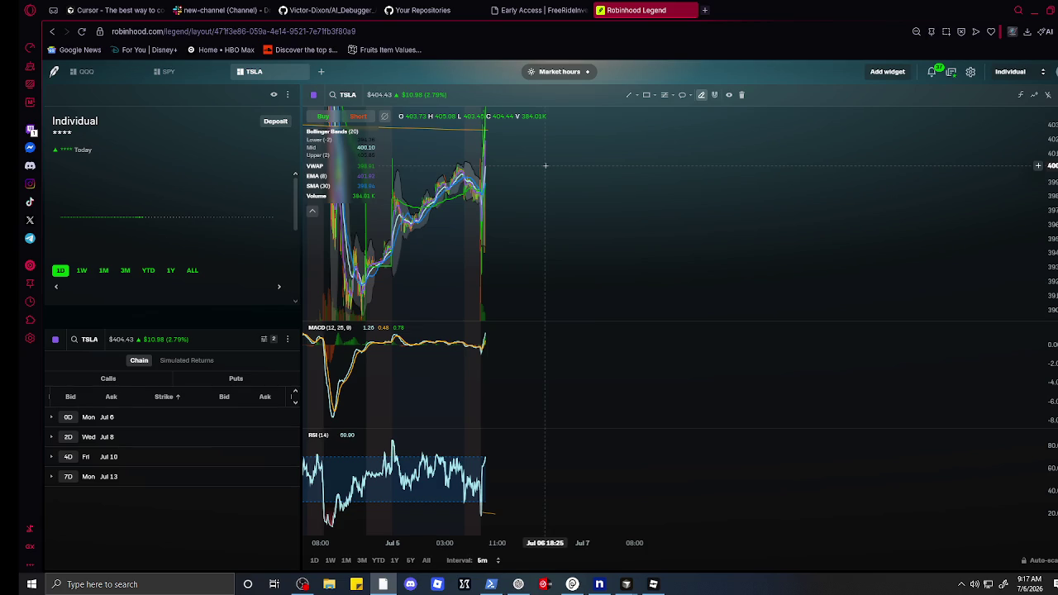
{"action": "scroll", "coordinate": [544, 165], "scroll_direction": "up", "scroll_amount": 3}
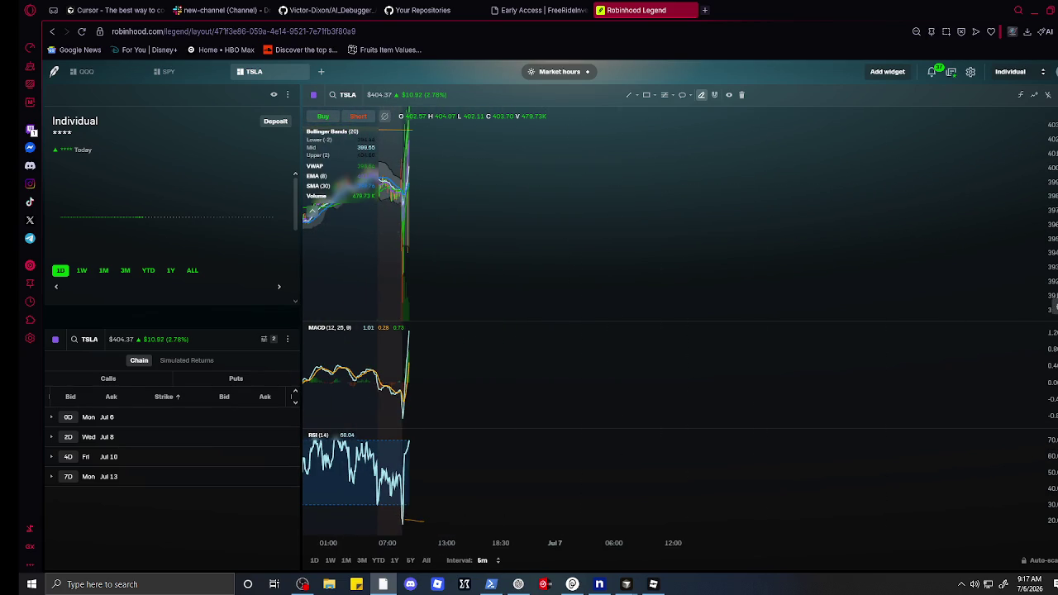
- Zoom and pan the TSLA 5-minute chart onto the 08:30–10:00 morning candles
{"action": "scroll", "coordinate": [720, 193], "scroll_direction": "up", "scroll_amount": 5}
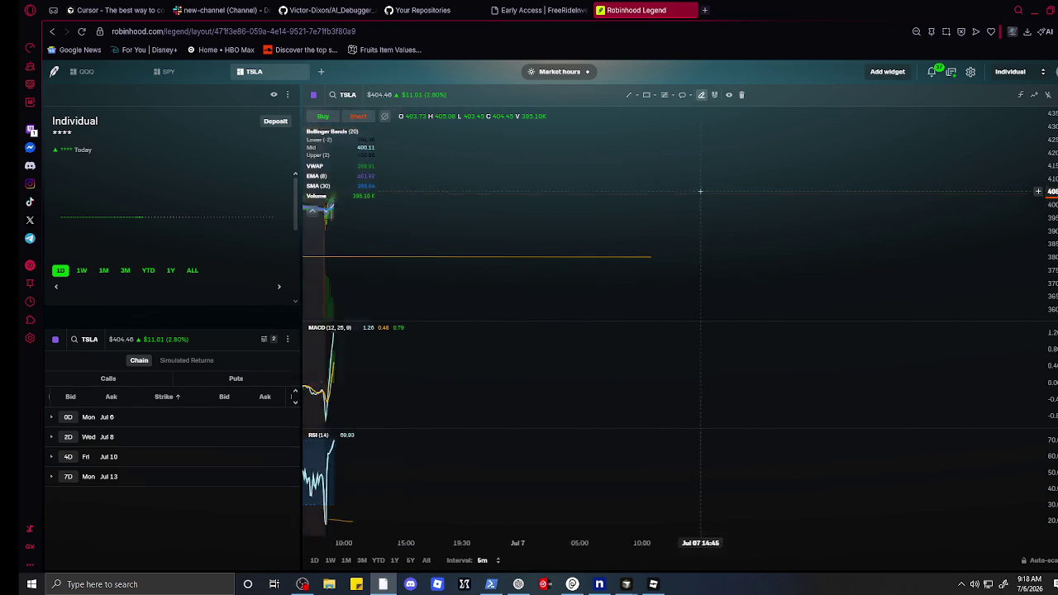
{"action": "scroll", "coordinate": [653, 243], "scroll_direction": "up", "scroll_amount": 4}
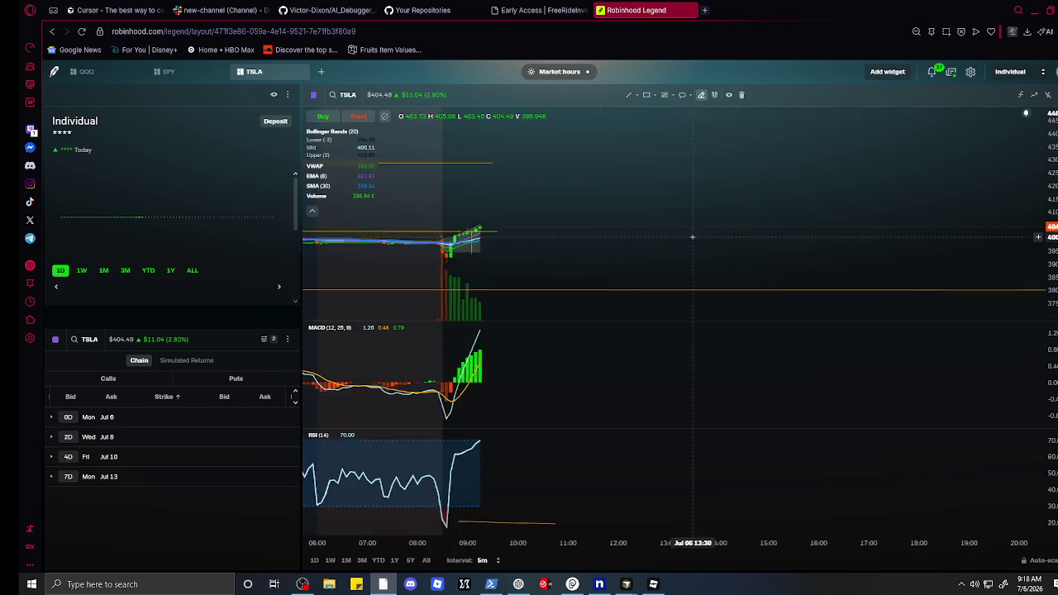
{"action": "scroll", "coordinate": [522, 244], "scroll_direction": "up", "scroll_amount": 5}
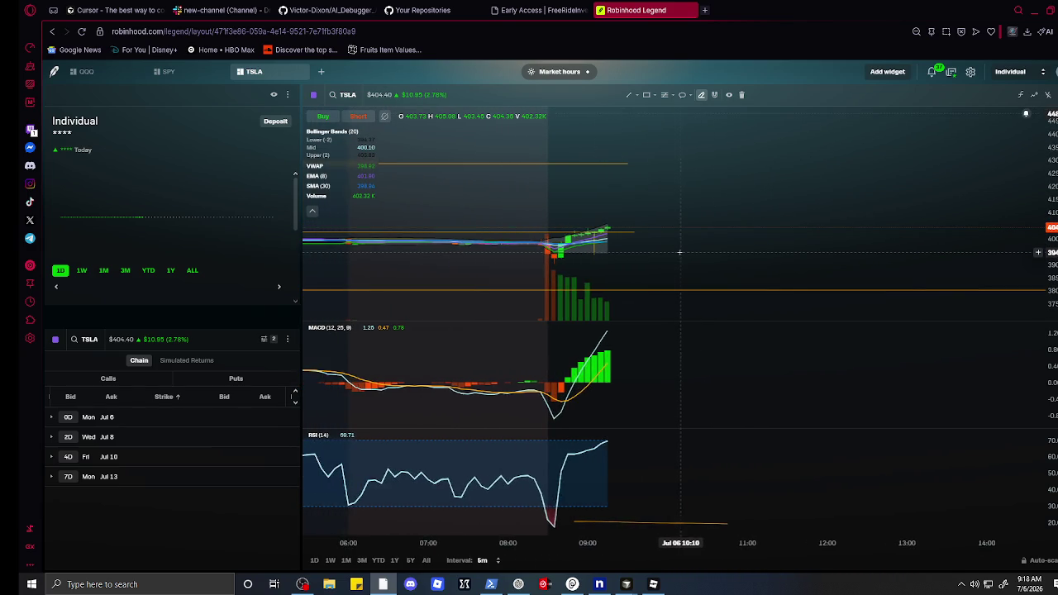
{"action": "left_click_drag", "start_coordinate": [583, 261], "coordinate": [682, 261]}
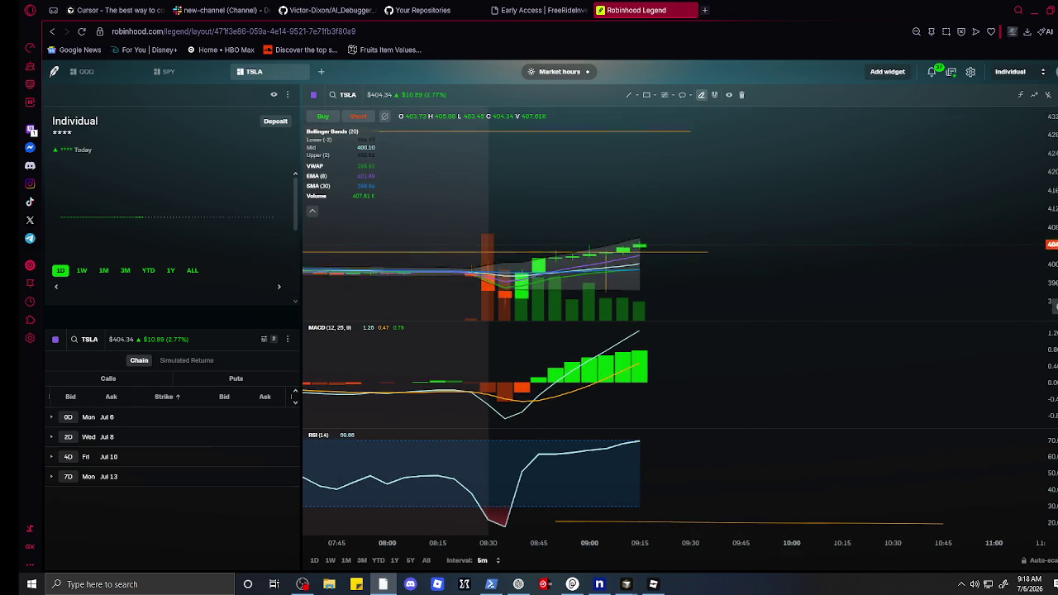
{"action": "mouse_move", "coordinate": [923, 182]}
{"action": "left_mouse_down"}
{"action": "mouse_move", "coordinate": [874, 141]}
{"action": "mouse_move", "coordinate": [925, 157]}
{"action": "left_mouse_up"}
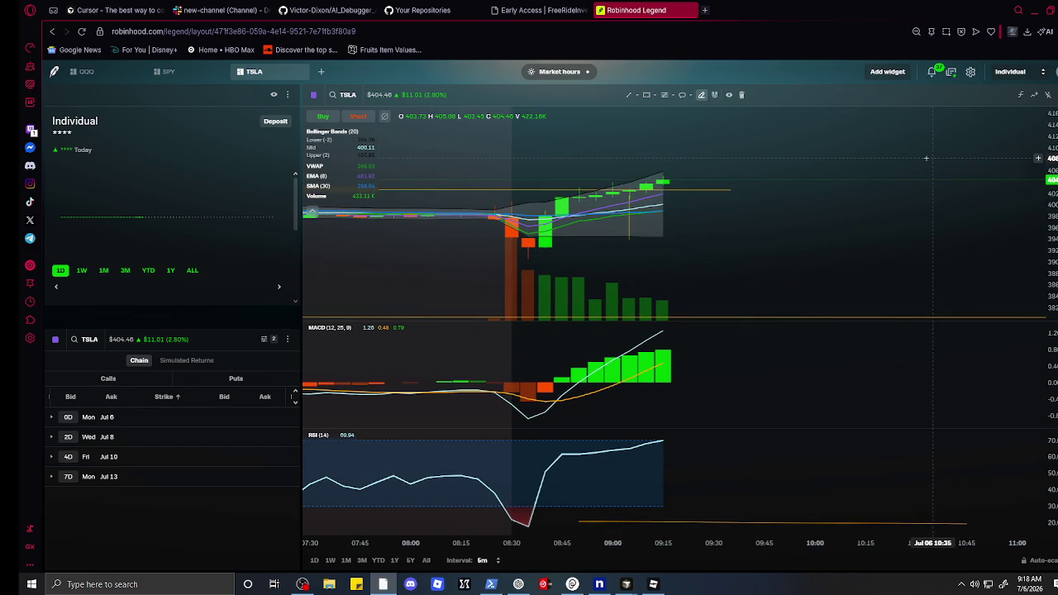
{"action": "scroll", "coordinate": [781, 205], "scroll_direction": "up", "scroll_amount": 1}
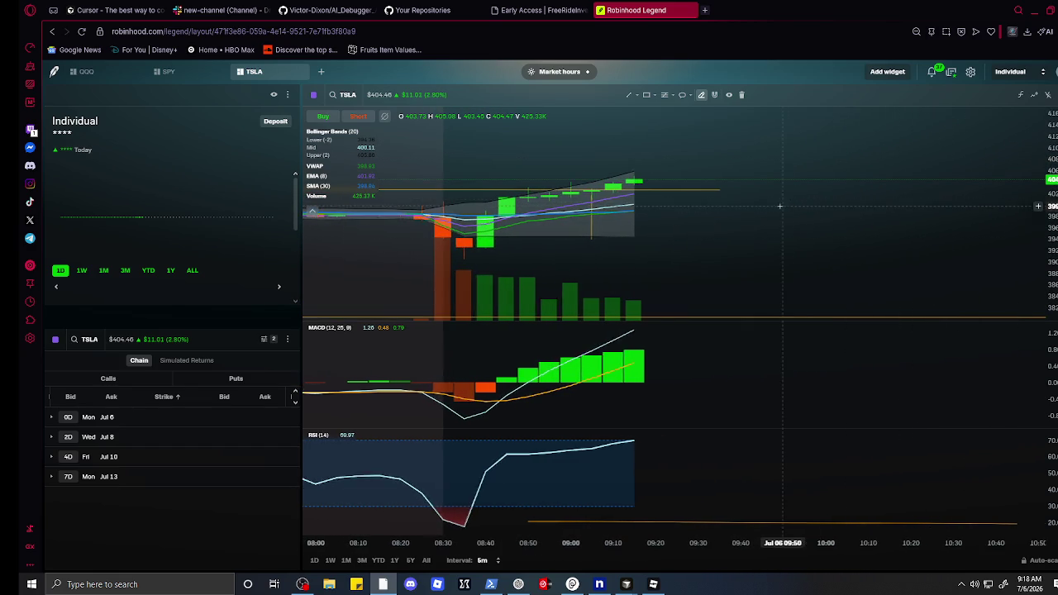
{"action": "scroll", "coordinate": [677, 204], "scroll_direction": "up", "scroll_amount": 3}
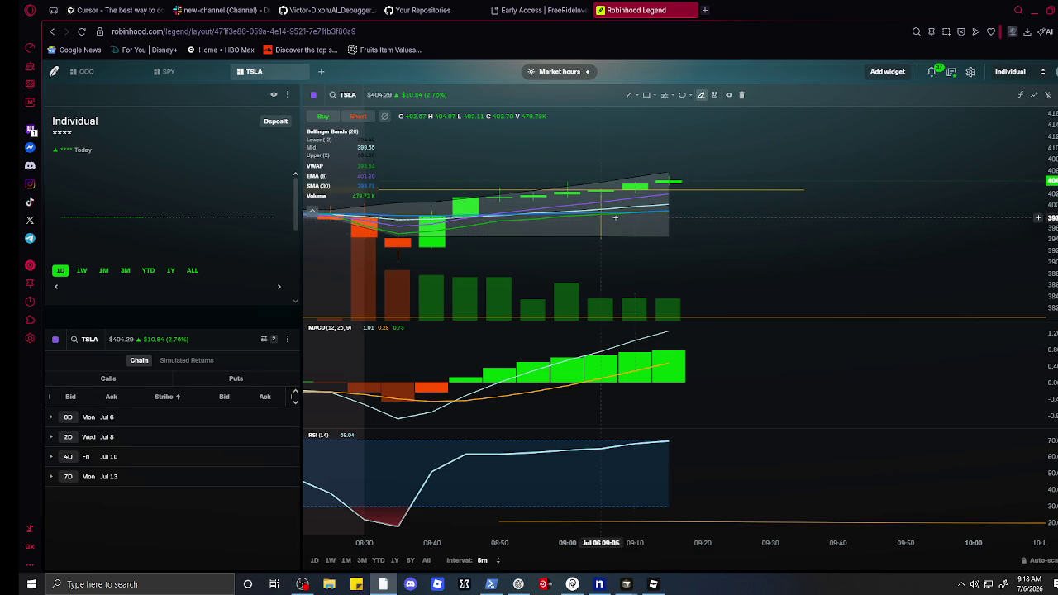
- Move the small vertical drawing down near the volume bars and recentre the recent candles
{"action": "left_click_drag", "start_coordinate": [598, 217], "coordinate": [601, 267]}
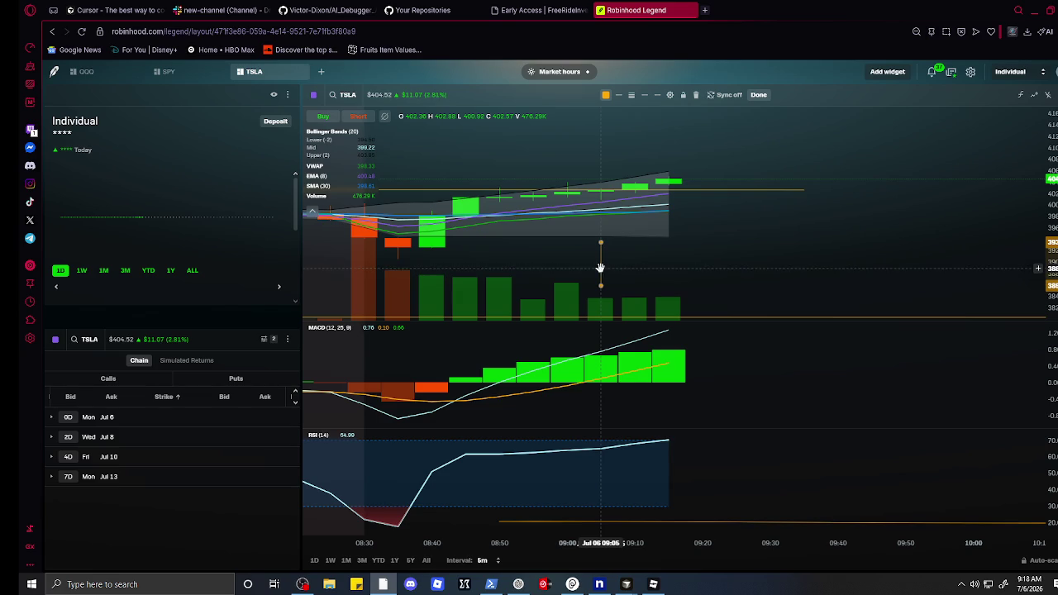
{"action": "scroll", "coordinate": [612, 248], "scroll_direction": "up", "scroll_amount": 2}
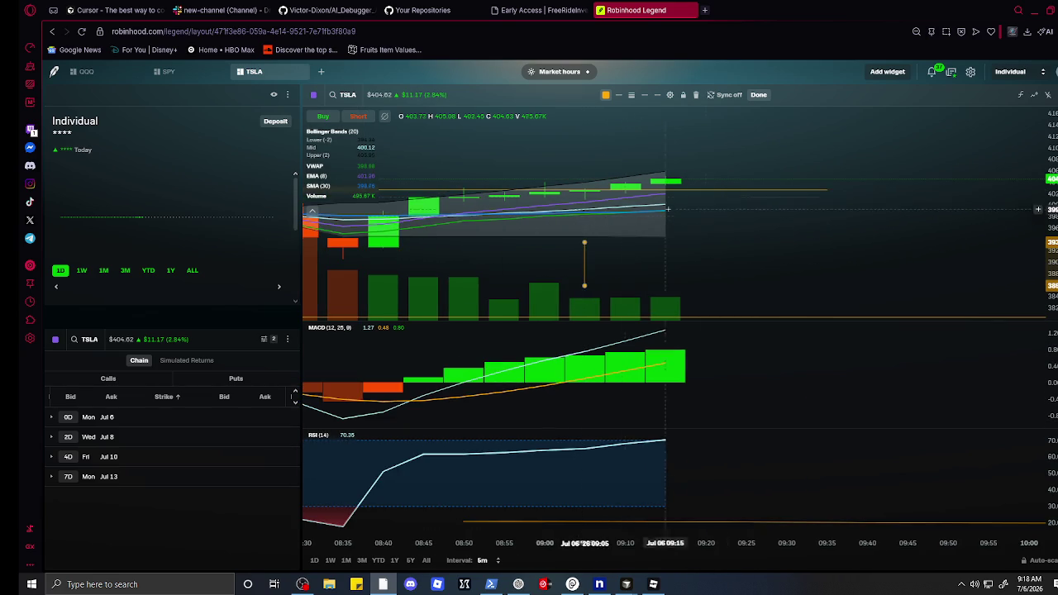
{"action": "left_click_drag", "start_coordinate": [636, 216], "coordinate": [571, 175]}
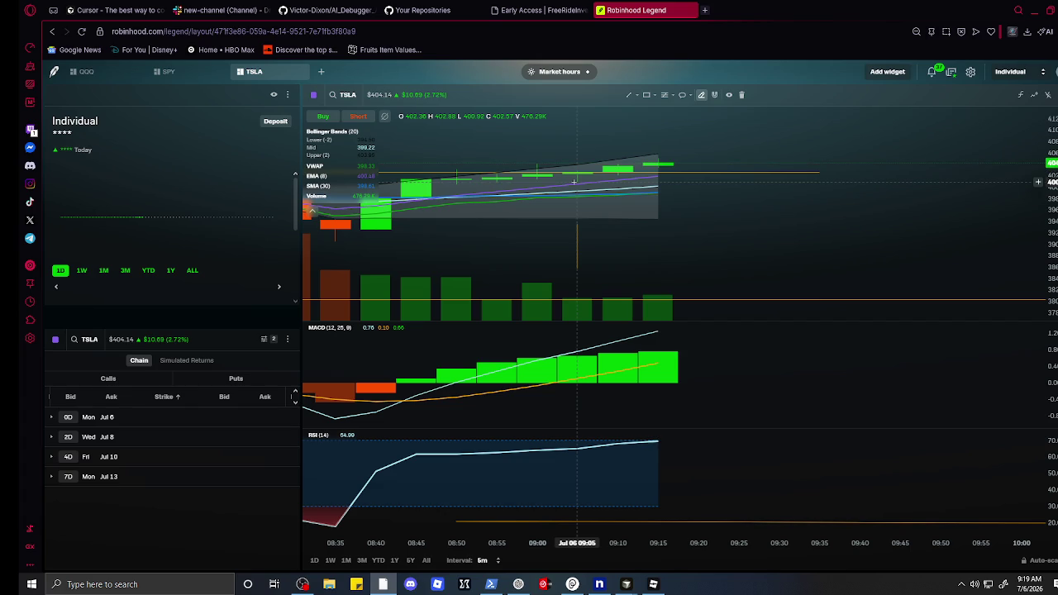
{"action": "scroll", "coordinate": [605, 238], "scroll_direction": "down", "scroll_amount": 5}
{"action": "scroll", "coordinate": [560, 243], "scroll_direction": "up", "scroll_amount": 5}
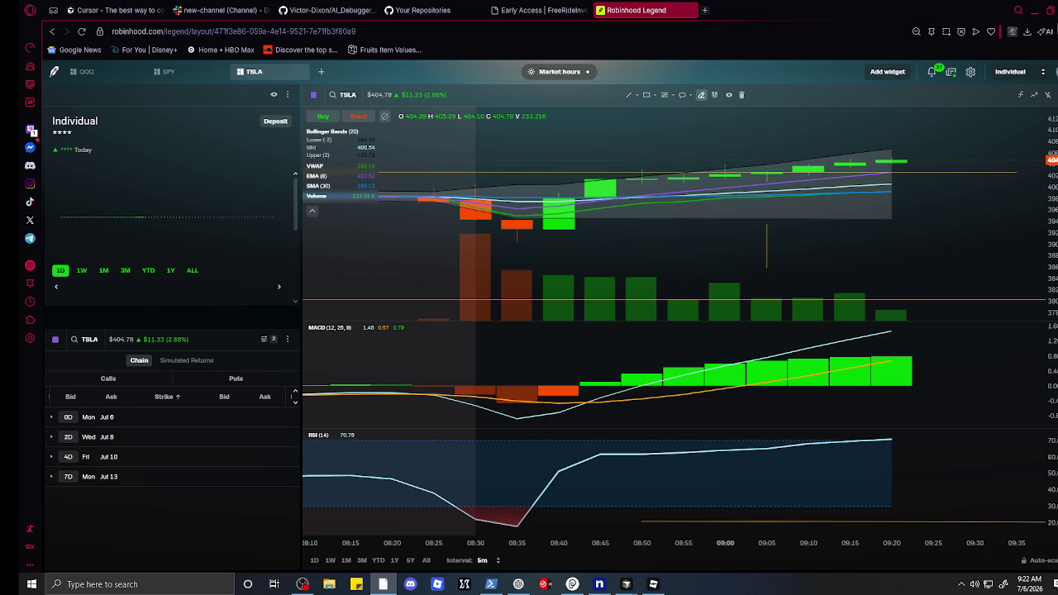
- Return to Cursor and start a fresh empty ChatGPT chat
{"action": "key", "text": "alt+Tab"}
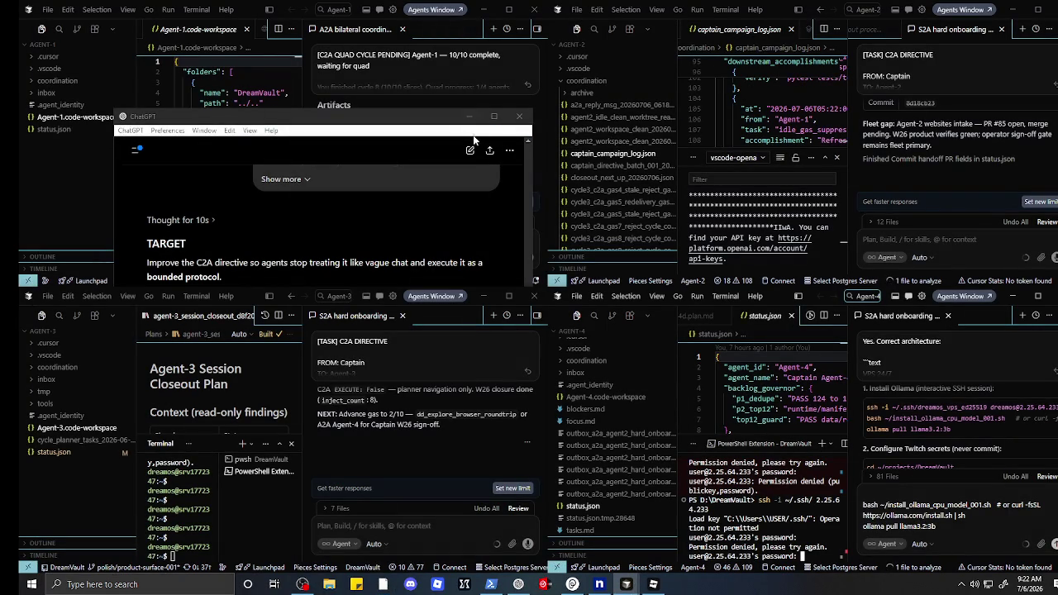
{"action": "left_click", "coordinate": [470, 150]}
{"action": "left_click", "coordinate": [470, 149]}
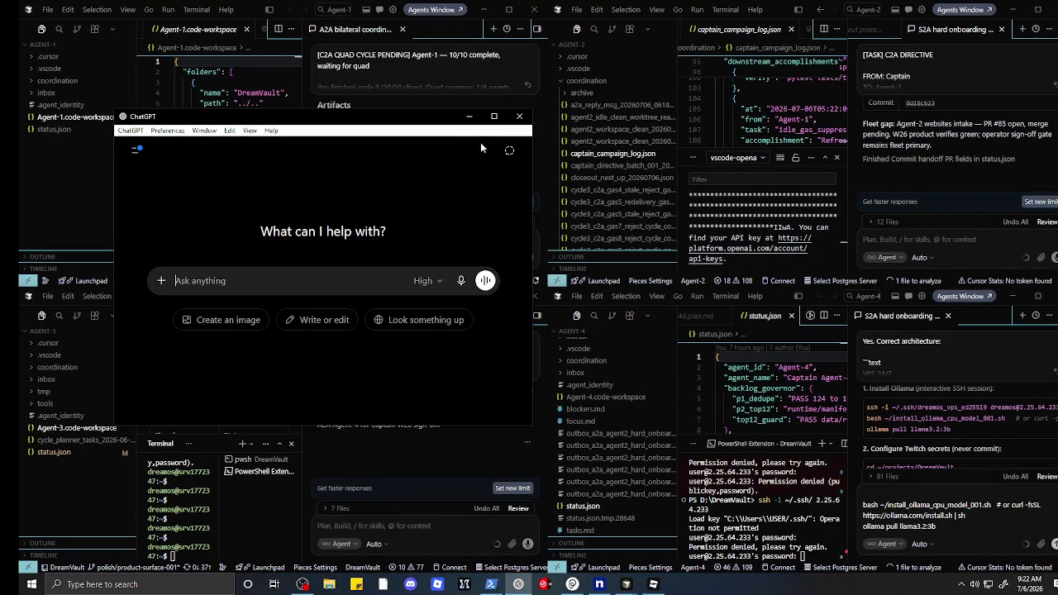
- Paste the P0 Captain directive into the Agent-3 chat input
{"action": "left_click", "coordinate": [384, 446]}
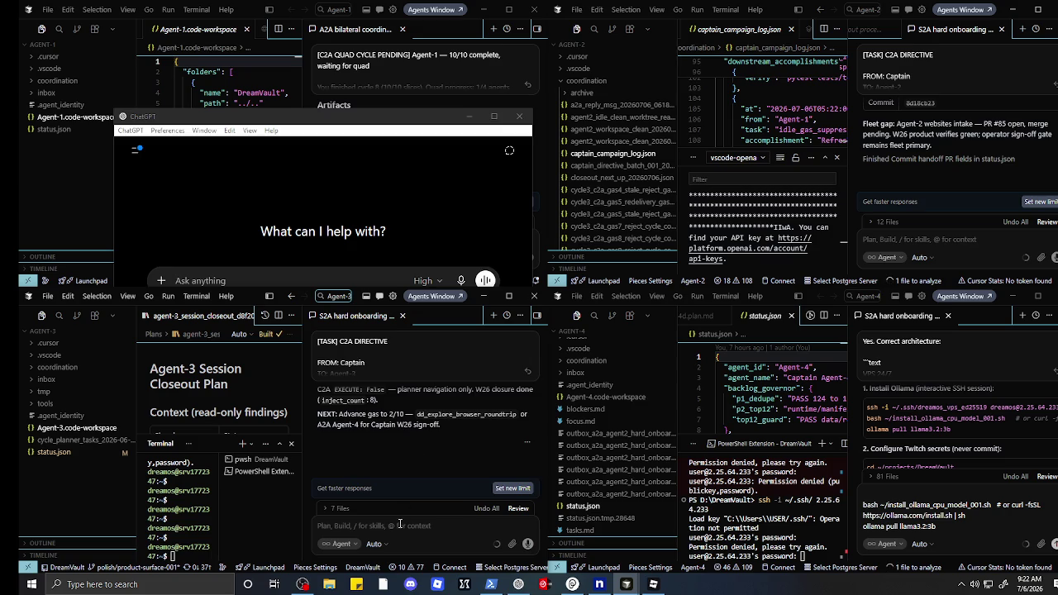
{"action": "left_click", "coordinate": [399, 524]}
{"action": "key", "text": "ctrl+v"}
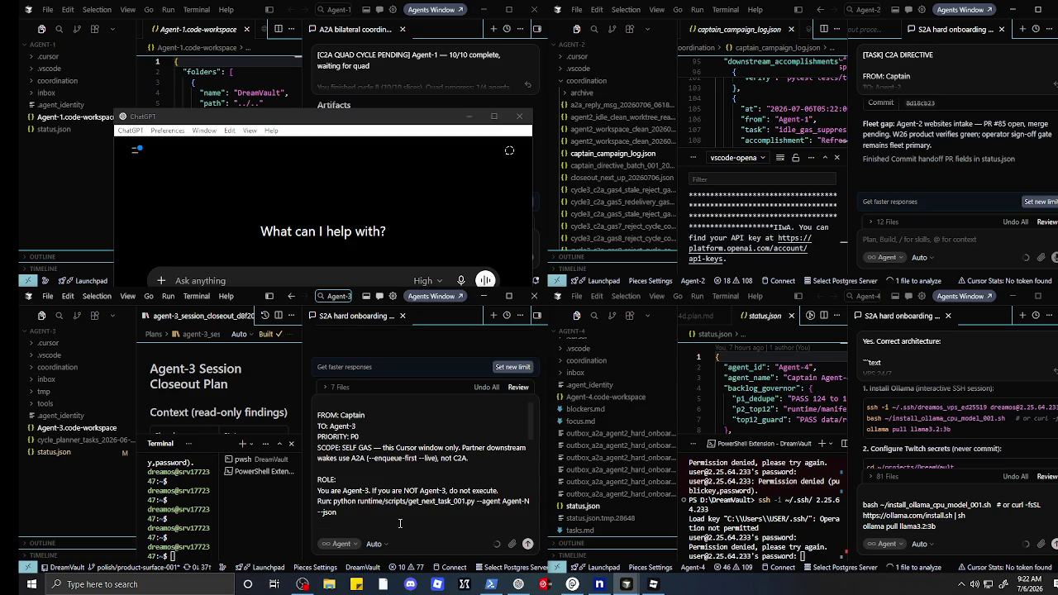